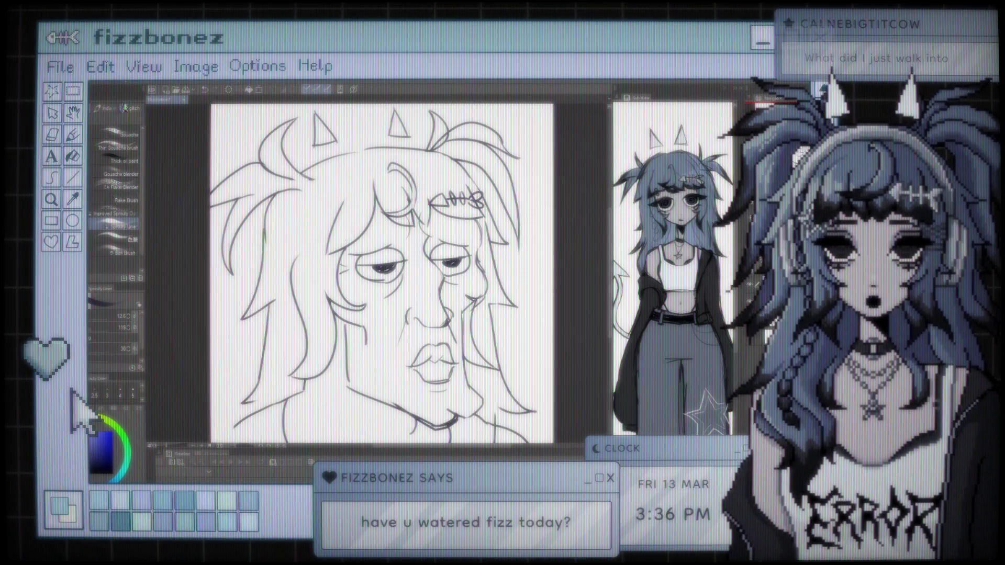
# Erase the stray hair lines and redraw the shaggy hair strands with a brush
pyautogui.press('e')
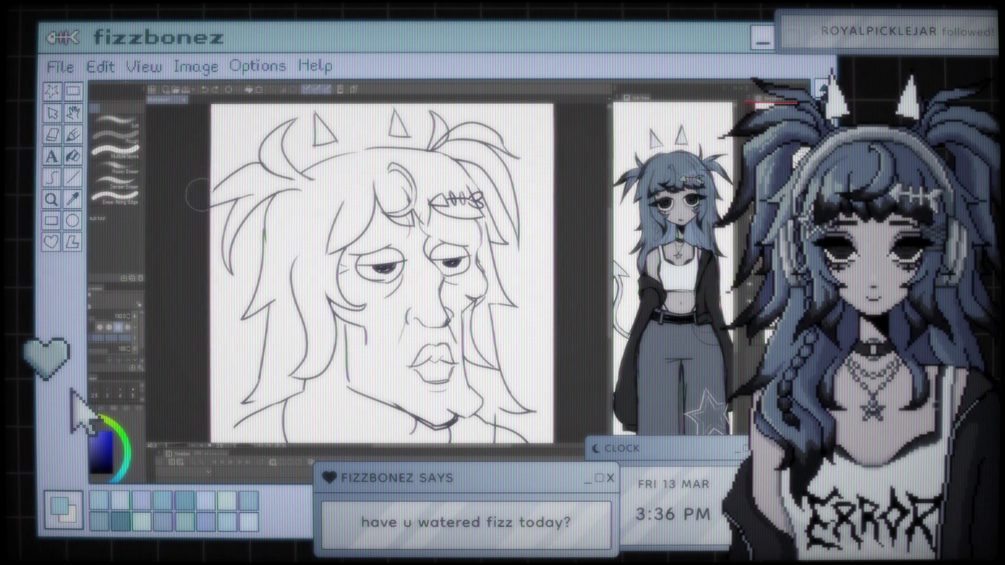
pyautogui.click(125, 108)
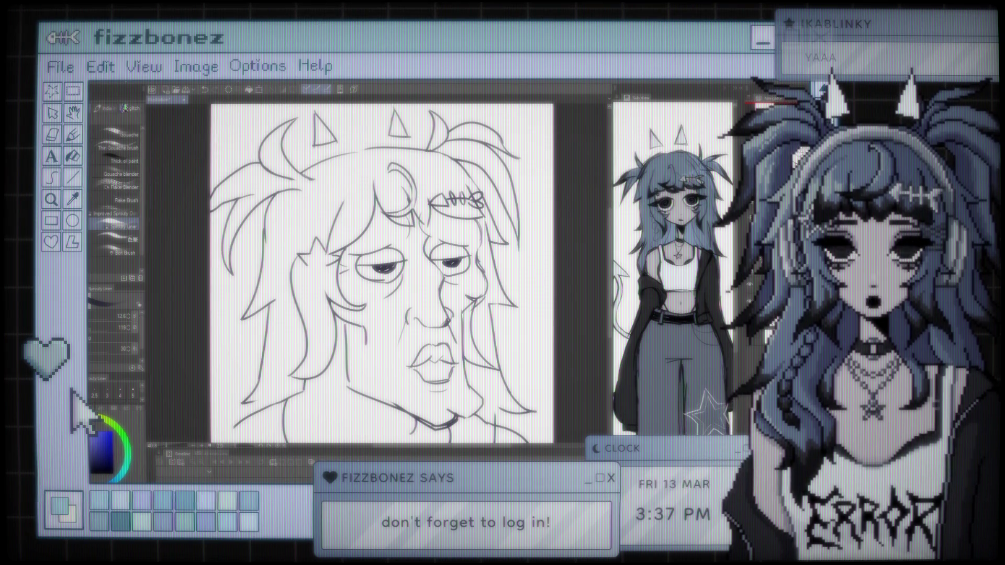
# Erase and redraw small hair and face lines, then bring up Discord
pyautogui.press('e')
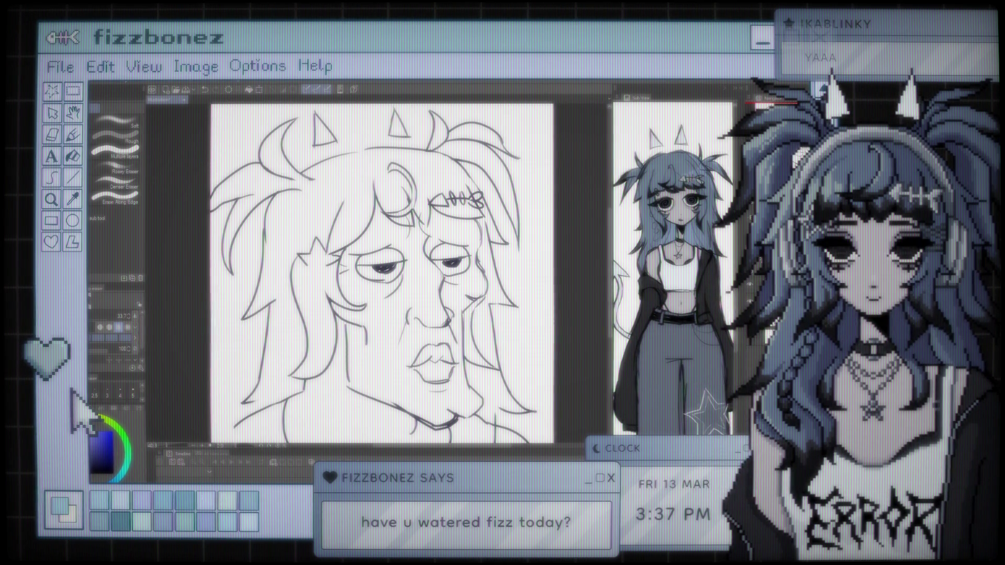
pyautogui.press('b')
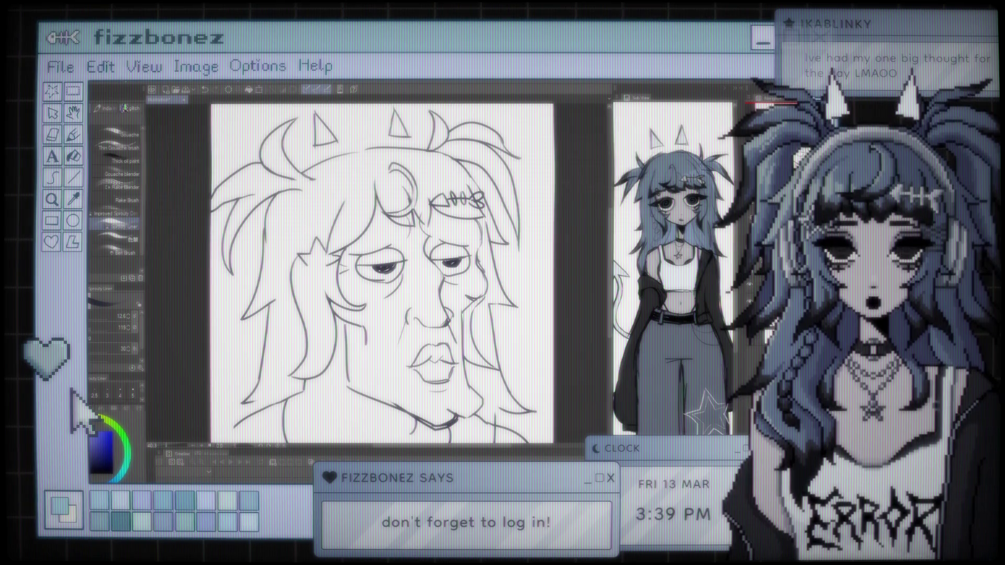
pyautogui.hotkey('alt', 'Tab')
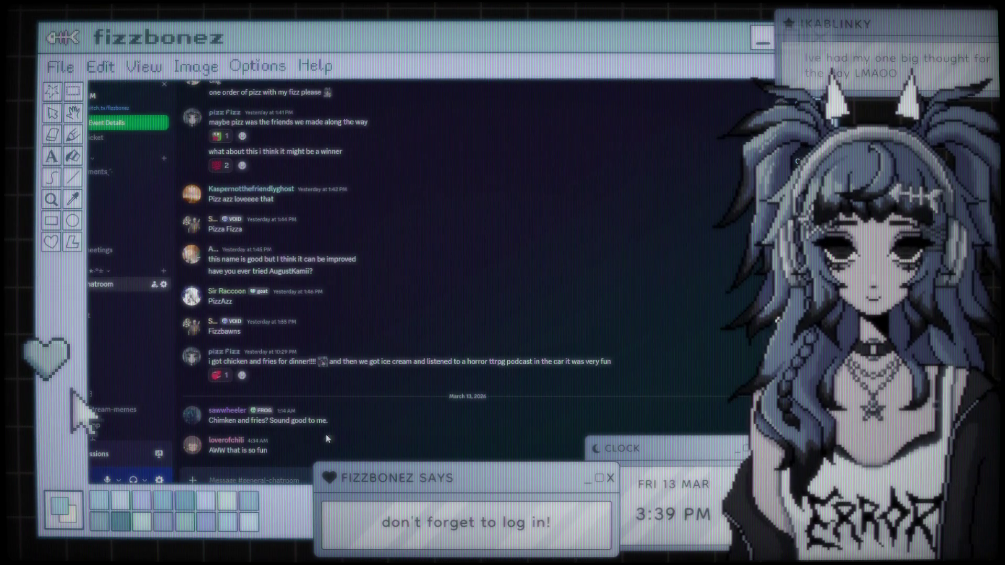
# In #art-share, view the last posted image full size and switch to the browser
pyautogui.click(121, 299)
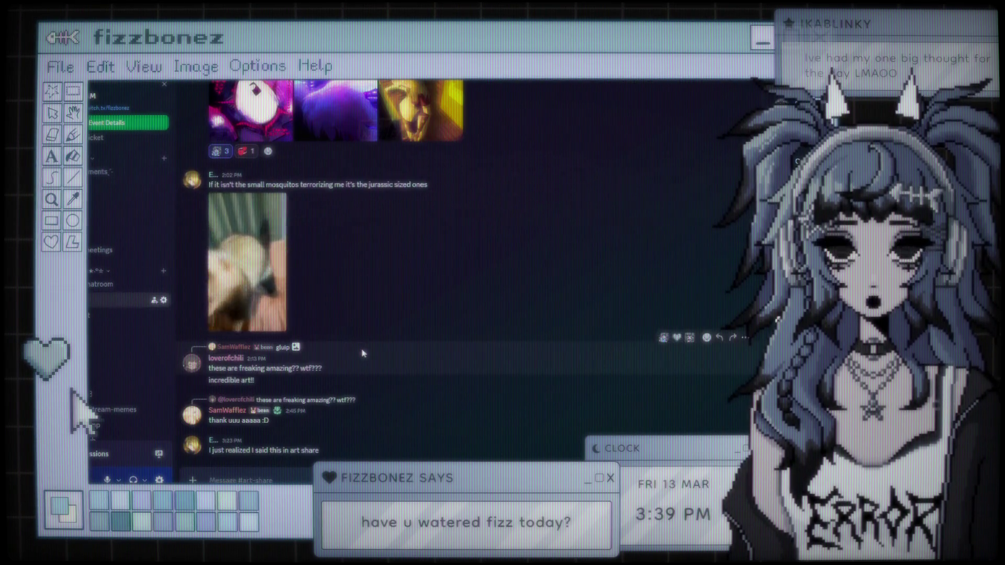
pyautogui.scroll(2, 381, 398)
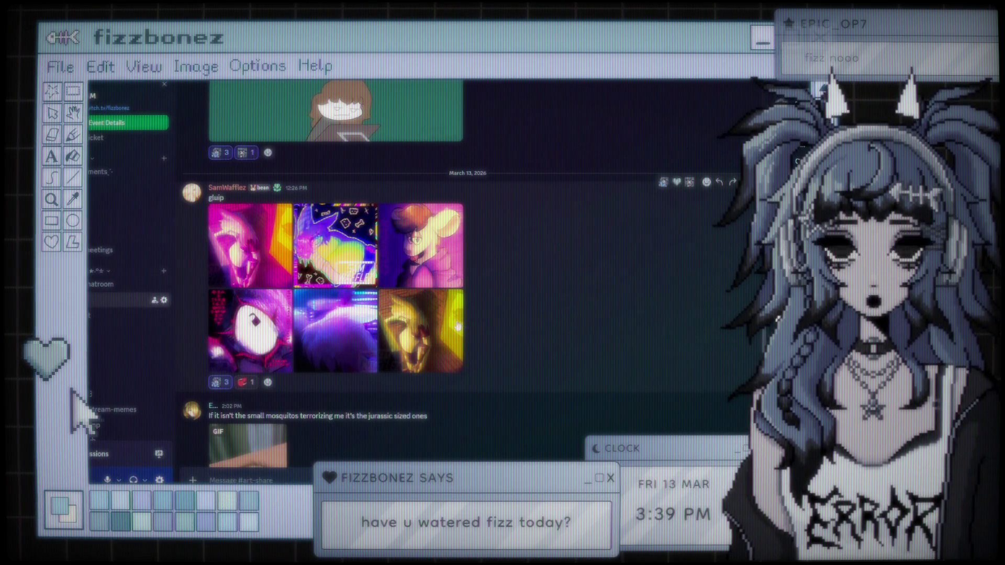
pyautogui.click(432, 322)
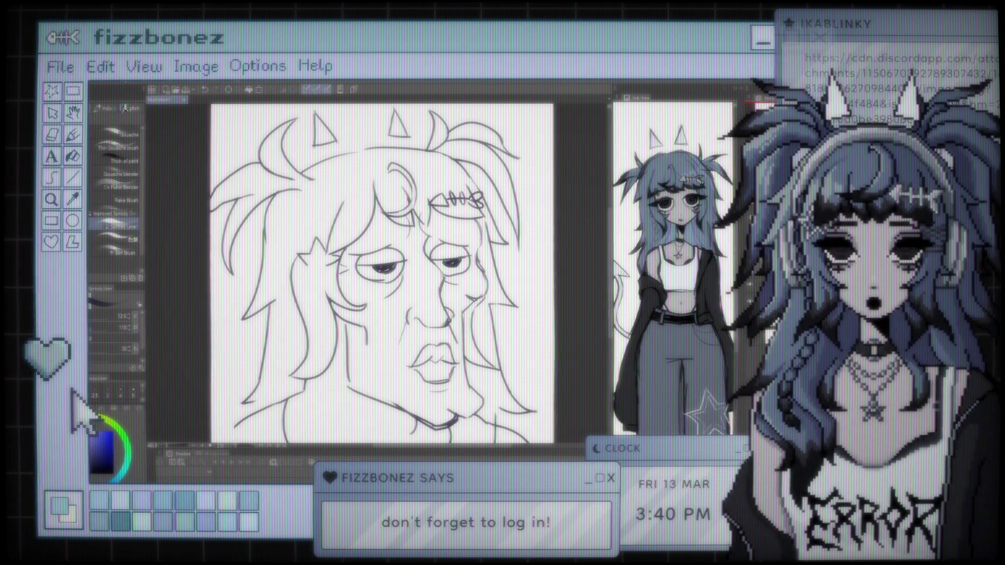
pyautogui.hotkey('alt', 'Tab')
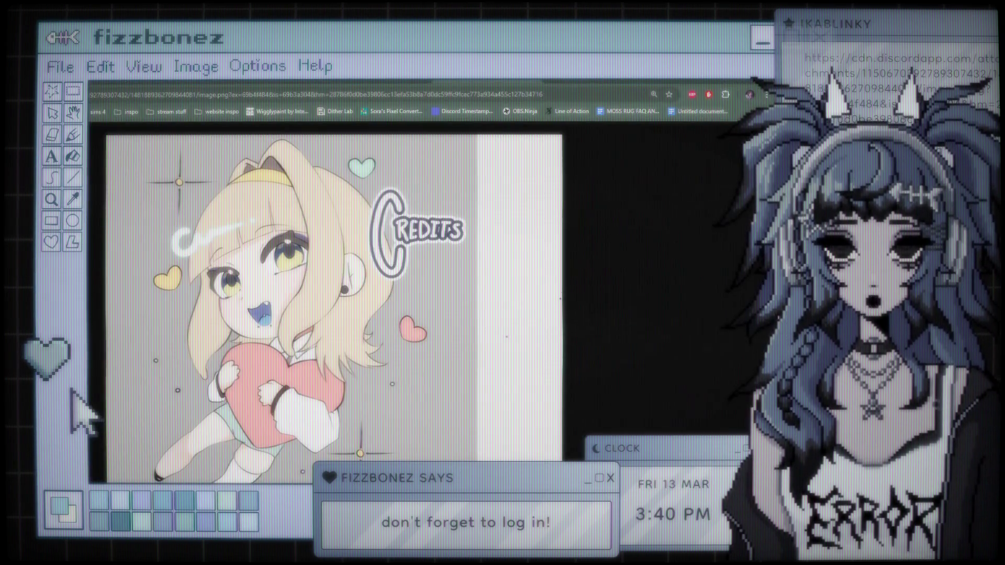
# Show the chibi Credits image fullscreen in Chrome
pyautogui.press('F11')
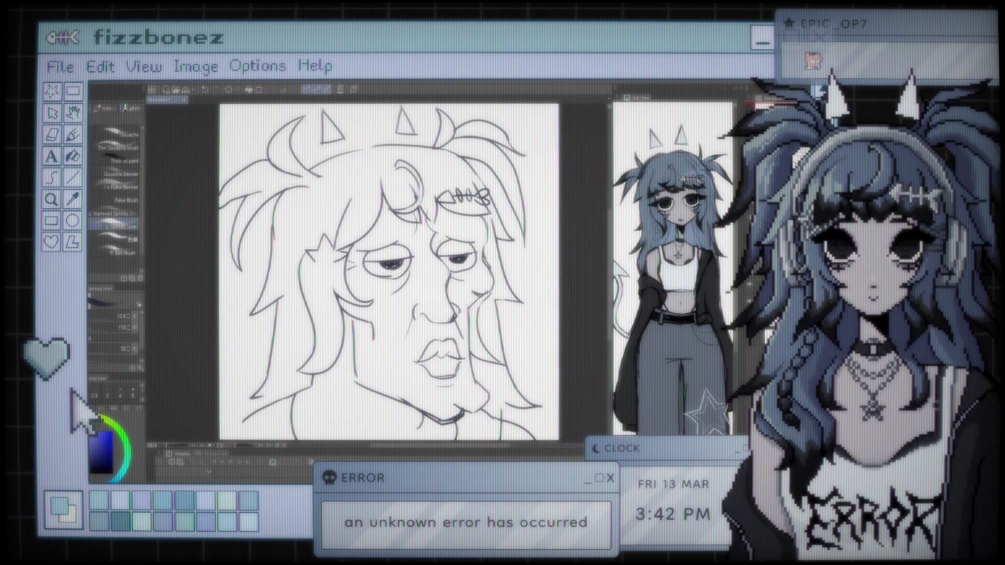
# Erase part of the left-side hair and draw a star-shaped hairclip there
pyautogui.press('e')
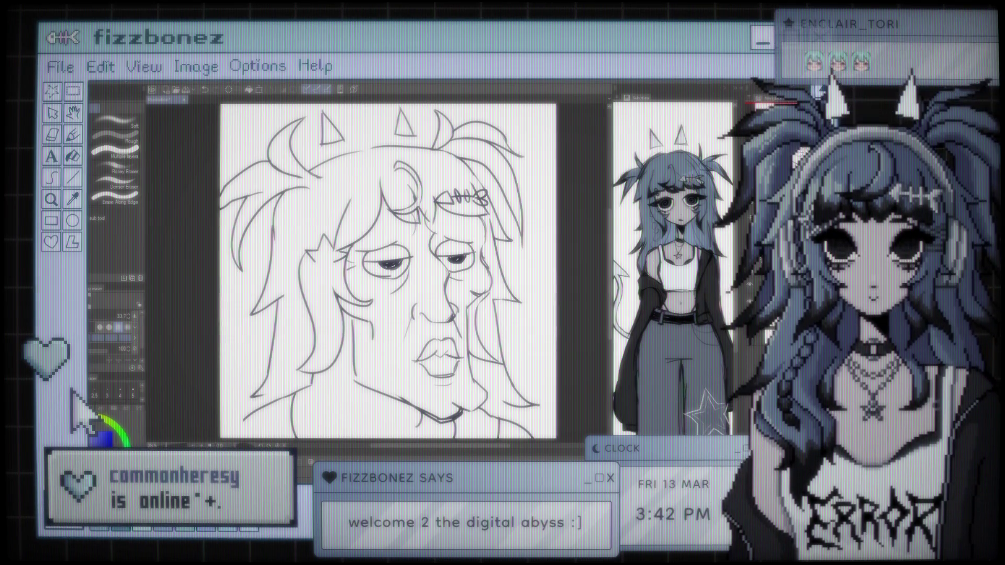
pyautogui.press('b')
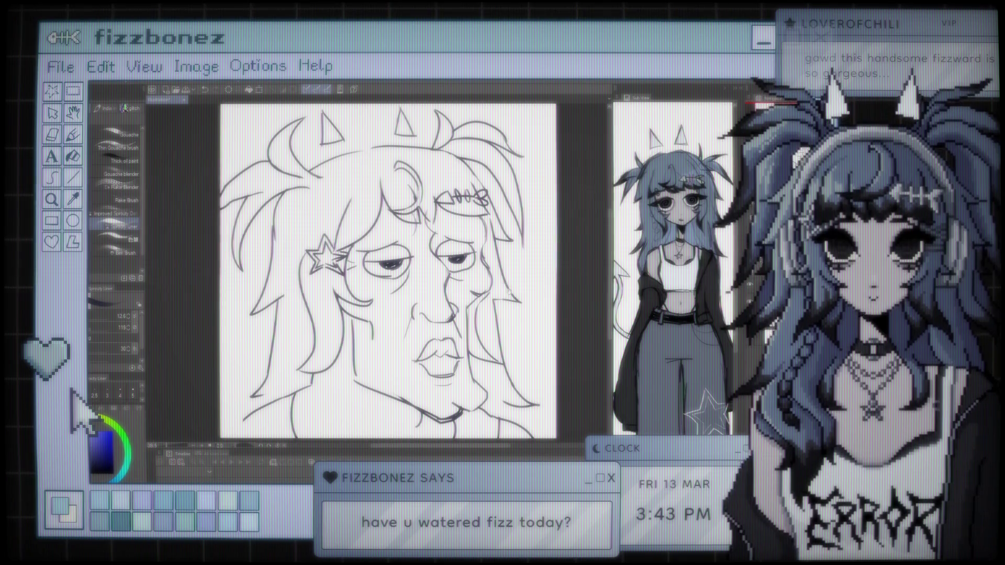
# Shift the canvas slightly left to work on the face and eye lines
pyautogui.moveTo(386, 271); pyautogui.dragTo(382, 271)
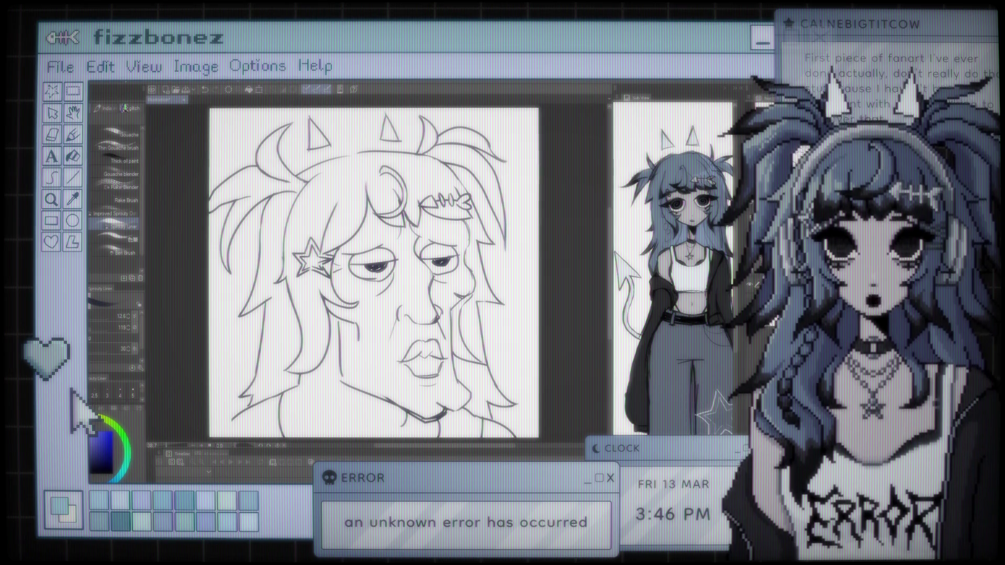
pyautogui.scroll(1, 372, 273)
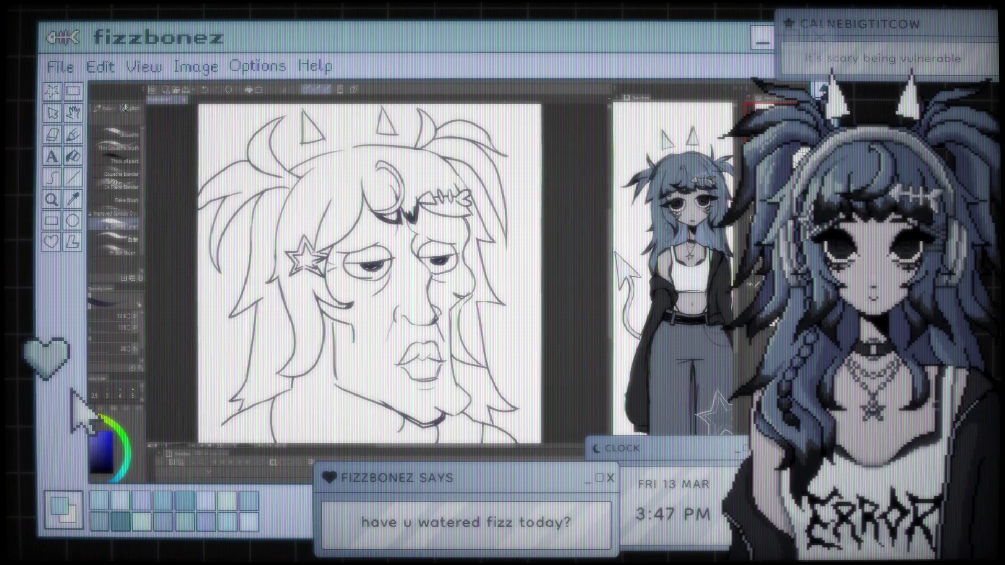
# Paint a dark shading stroke beside the star hairclip
pyautogui.moveTo(324, 232)
pyautogui.mouseDown()
pyautogui.moveTo(315, 252)
pyautogui.moveTo(336, 240)
pyautogui.mouseUp()
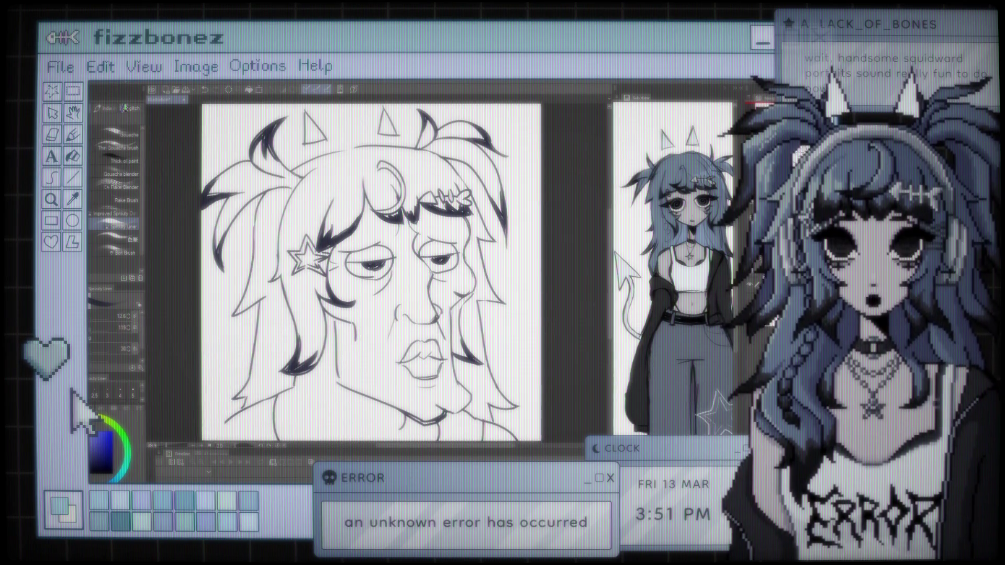
# Pan the portrait slightly to the left
pyautogui.moveTo(554, 339); pyautogui.dragTo(539, 352)
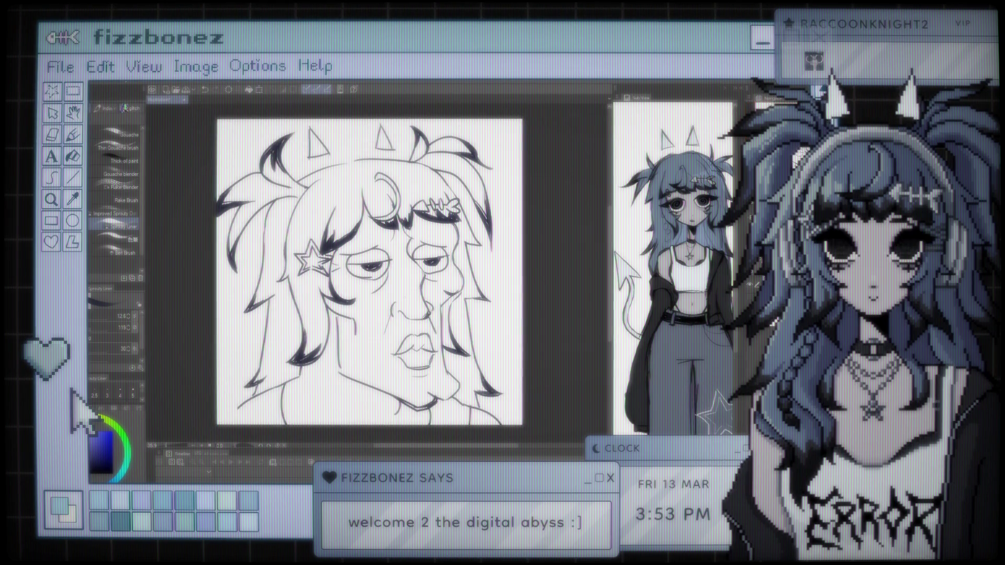
pyautogui.scroll(-1, 338, 258)
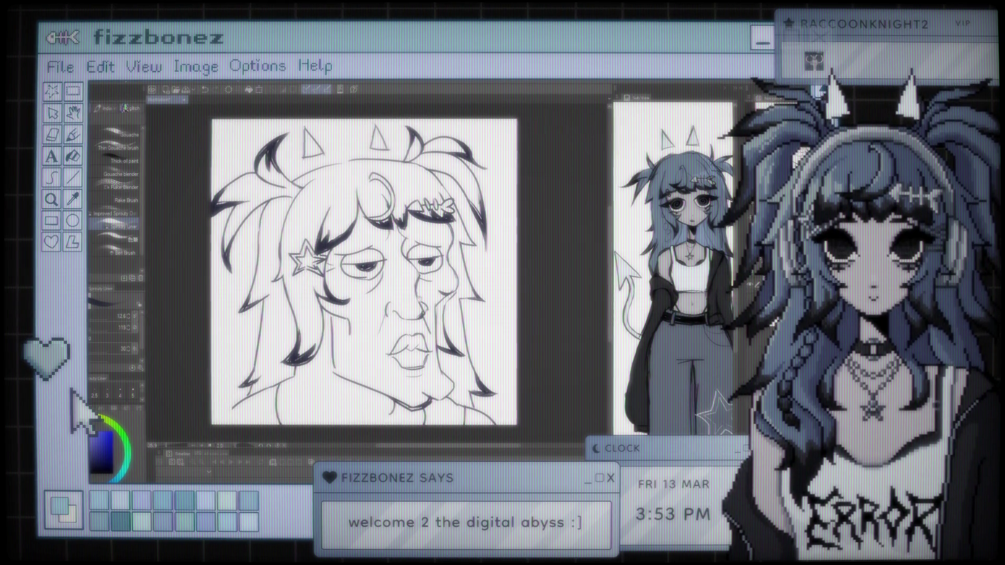
pyautogui.scroll(1, 366, 269)
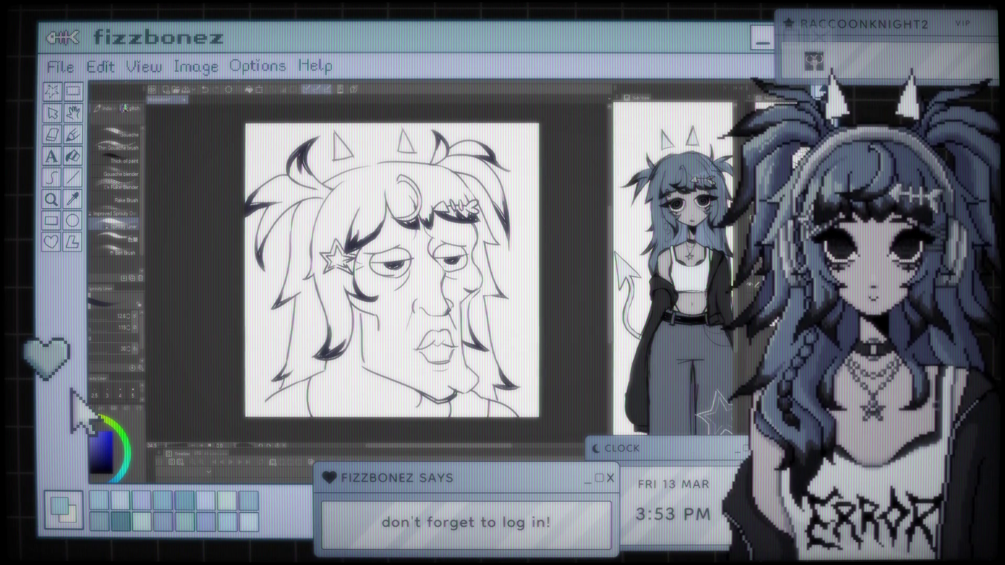
pyautogui.hotkey('ctrl', '+')
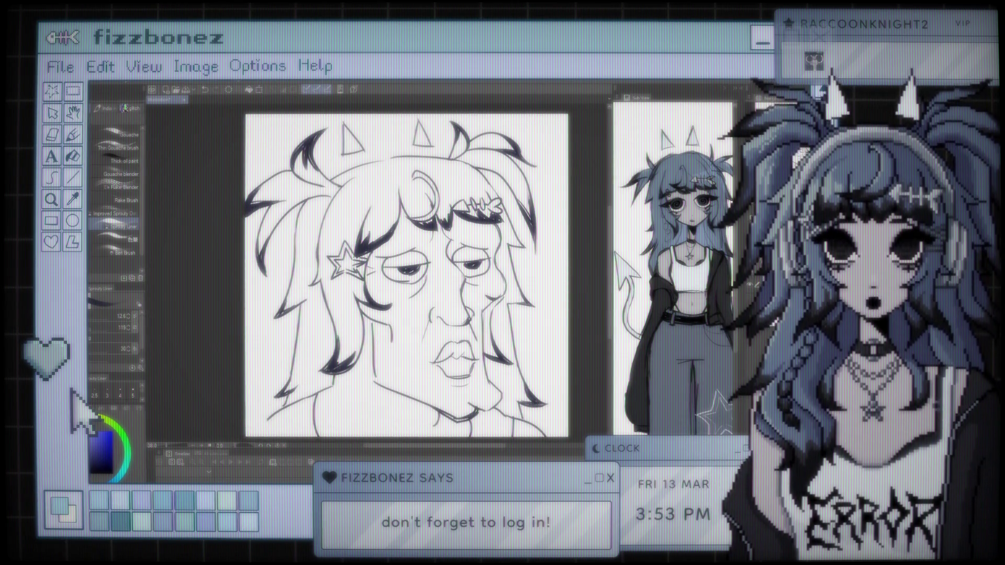
pyautogui.press('j')
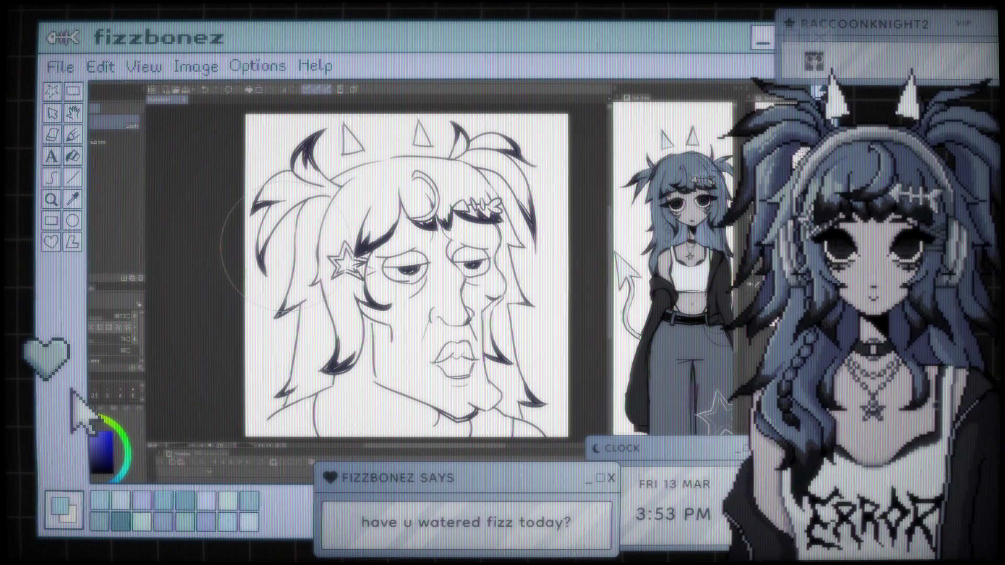
pyautogui.scroll(-2, 406, 275)
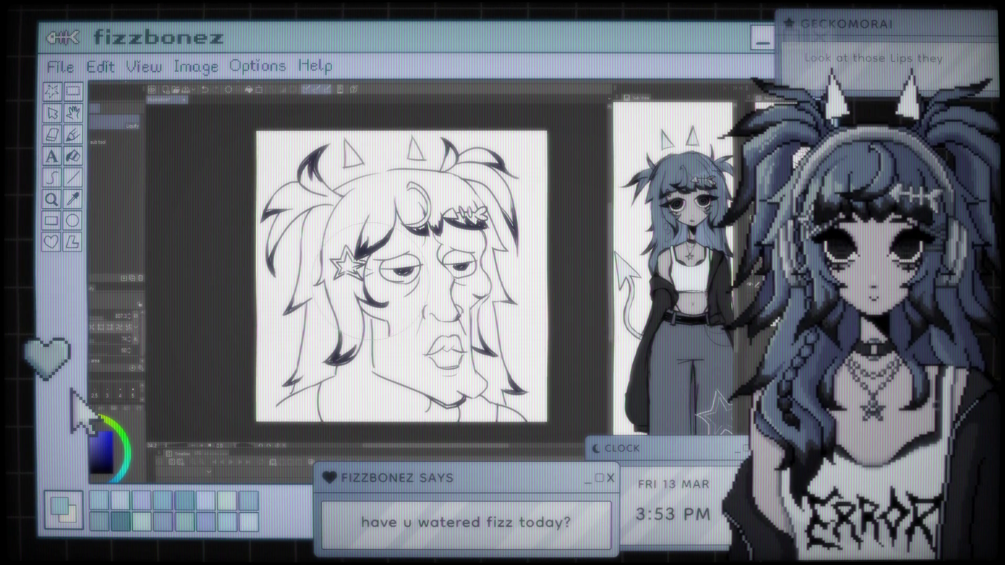
pyautogui.scroll(3, 396, 288)
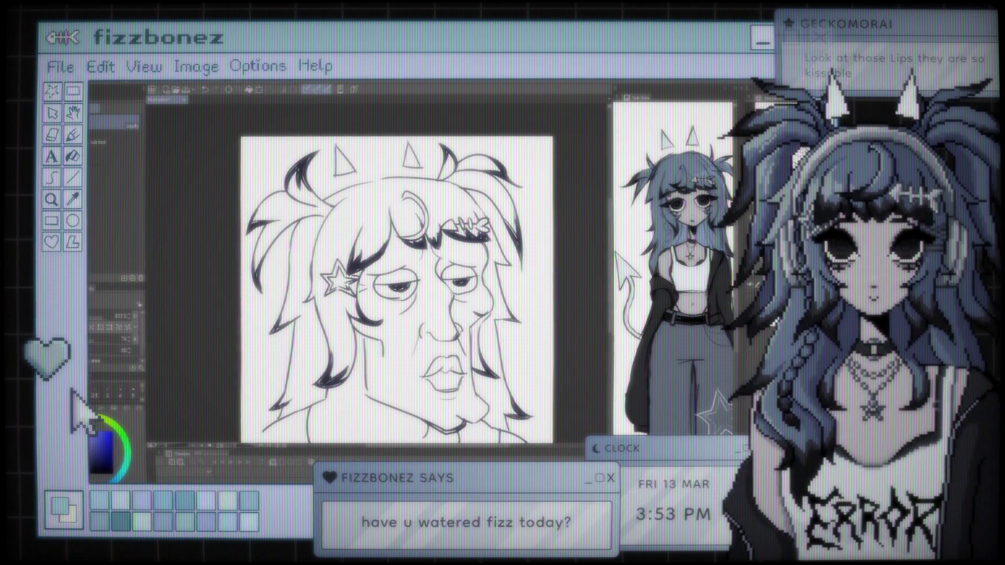
pyautogui.press('b')
pyautogui.scroll(2, 386, 273)
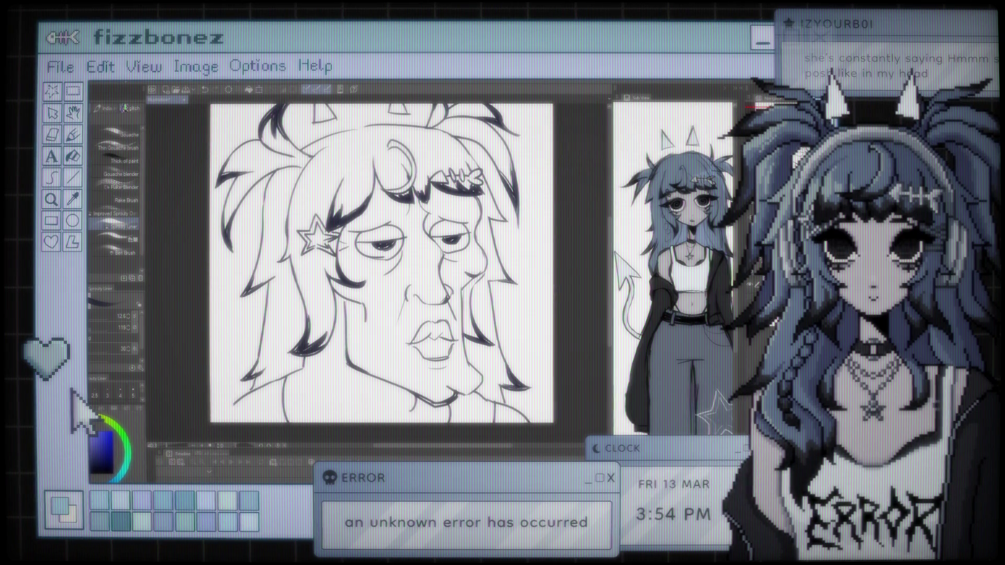
# Sample a drawing colour from the artwork and switch to the Pen sub-tools
pyautogui.scroll(-3, 369, 277)
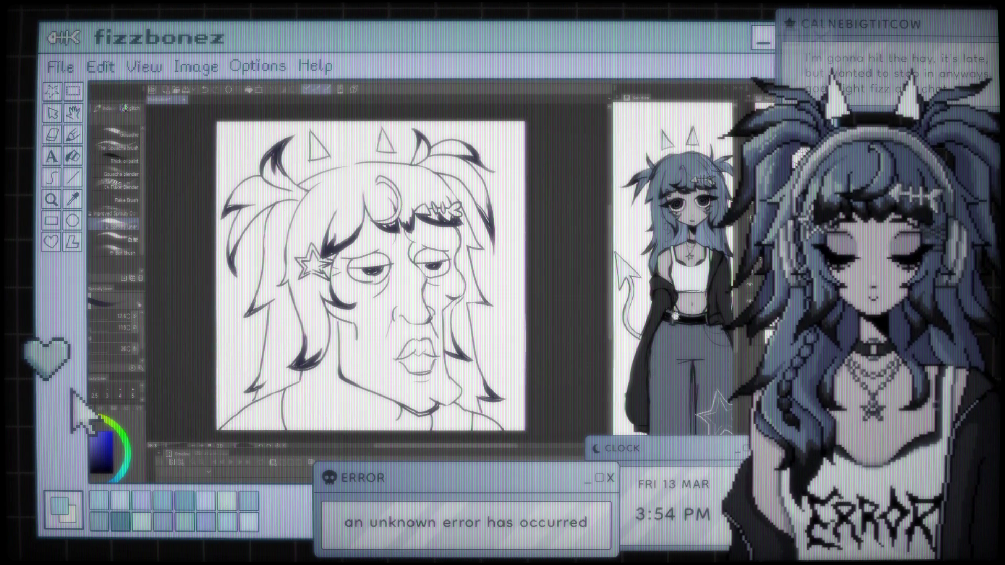
pyautogui.press('i')
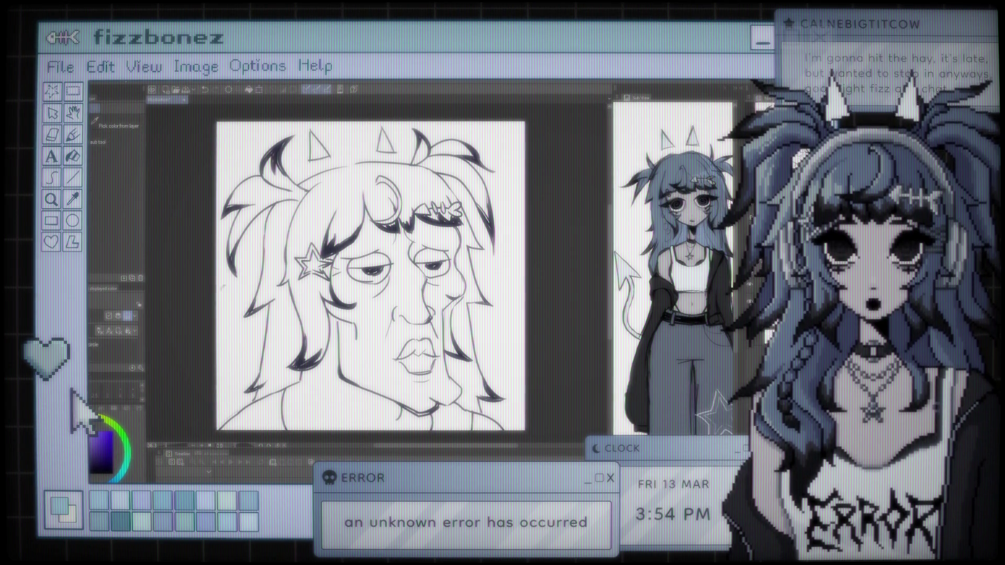
pyautogui.press('b')
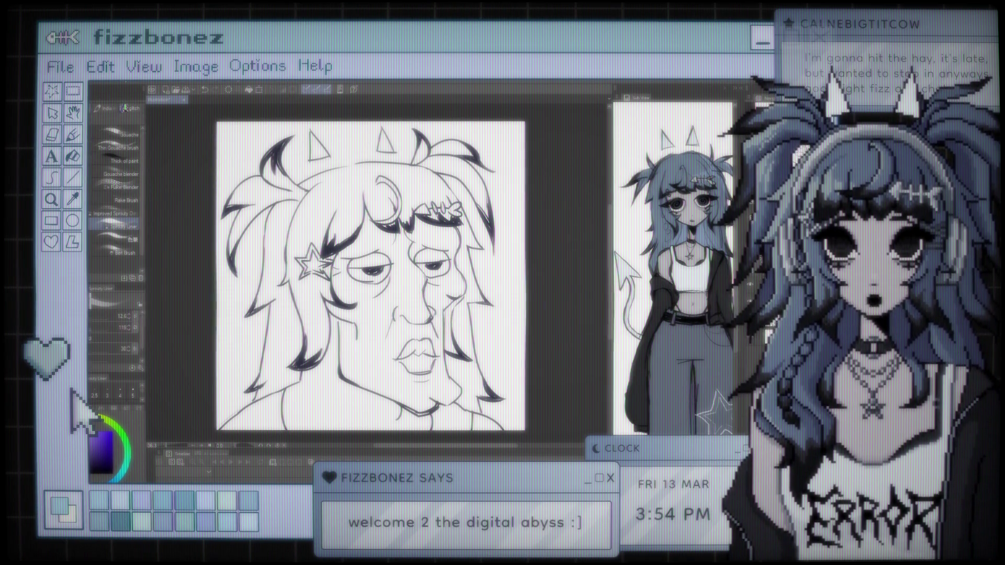
pyautogui.press('p')
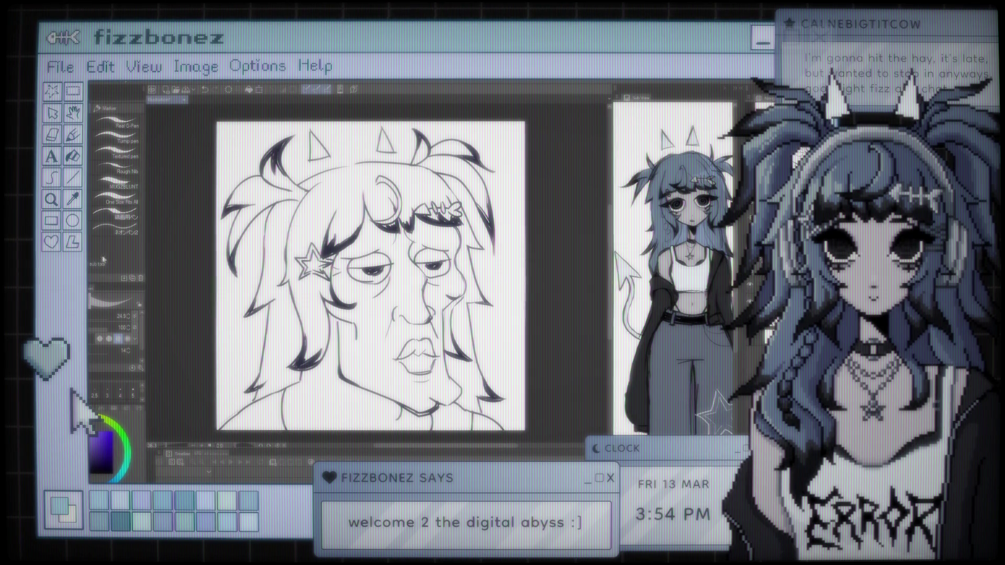
# Brush grey over the face, neck and shoulders, then delete it
pyautogui.moveTo(366, 210)
pyautogui.mouseDown()
pyautogui.moveTo(325, 313)
pyautogui.moveTo(397, 367)
pyautogui.moveTo(324, 403)
pyautogui.mouseUp()
pyautogui.moveTo(314, 335)
pyautogui.mouseDown()
pyautogui.moveTo(335, 413)
pyautogui.moveTo(293, 419)
pyautogui.moveTo(429, 408)
pyautogui.moveTo(461, 429)
pyautogui.mouseUp()
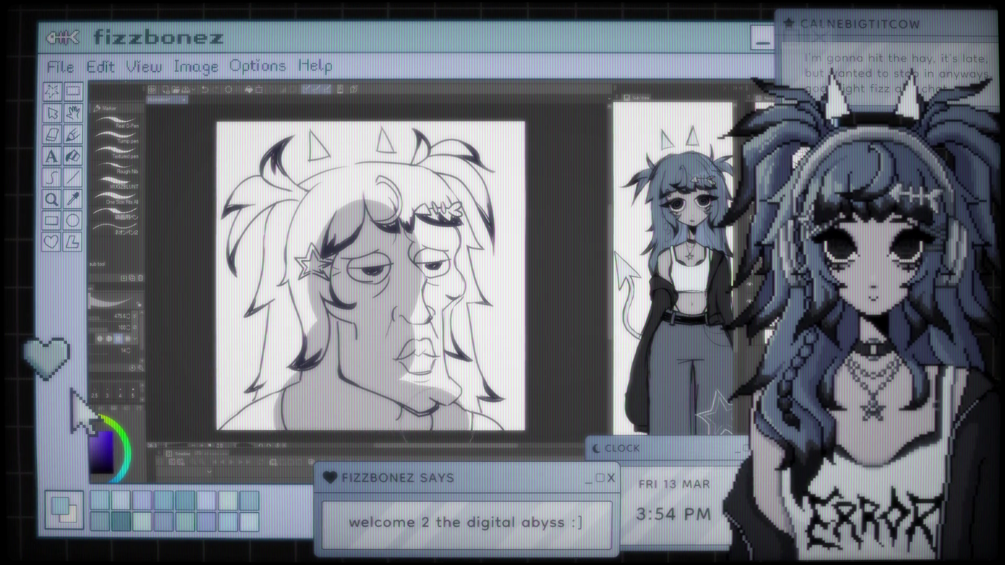
pyautogui.moveTo(434, 387)
pyautogui.mouseDown()
pyautogui.moveTo(468, 424)
pyautogui.moveTo(444, 403)
pyautogui.mouseUp()
pyautogui.moveTo(424, 314)
pyautogui.mouseDown()
pyautogui.moveTo(440, 377)
pyautogui.moveTo(435, 257)
pyautogui.moveTo(460, 314)
pyautogui.mouseUp()
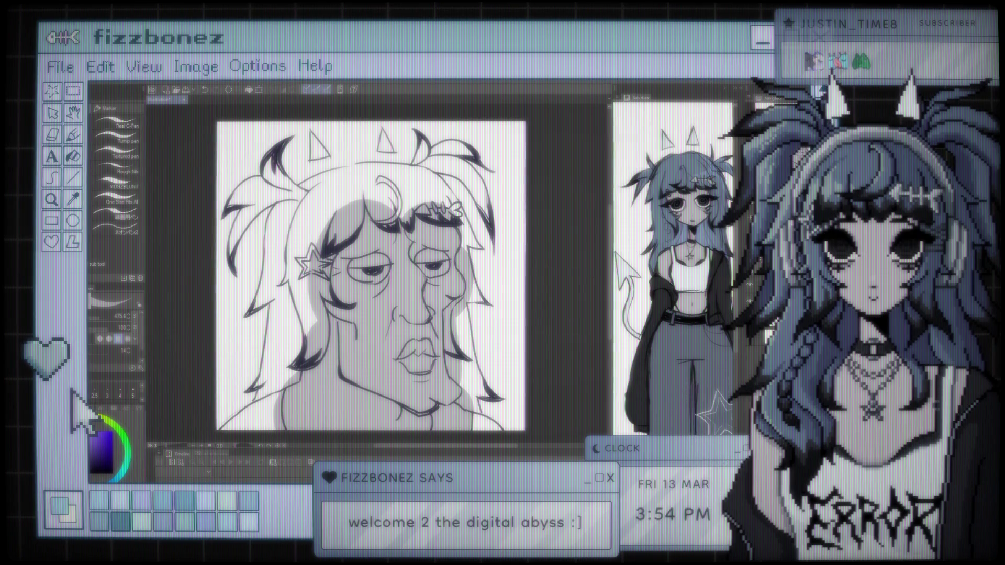
pyautogui.press('Delete')
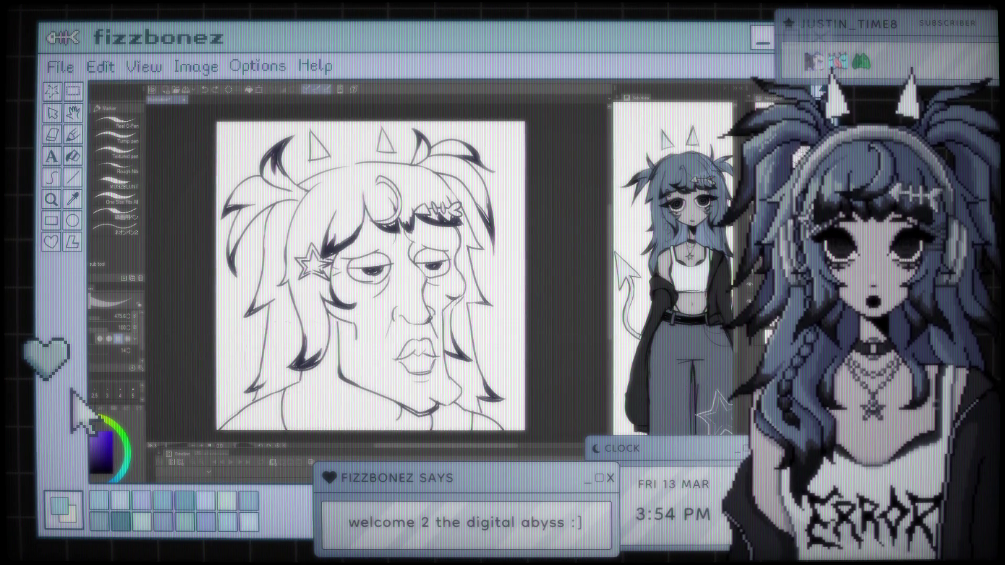
# Lasso-fill the whole character silhouette with grey and raise the layer opacity
pyautogui.press('g')
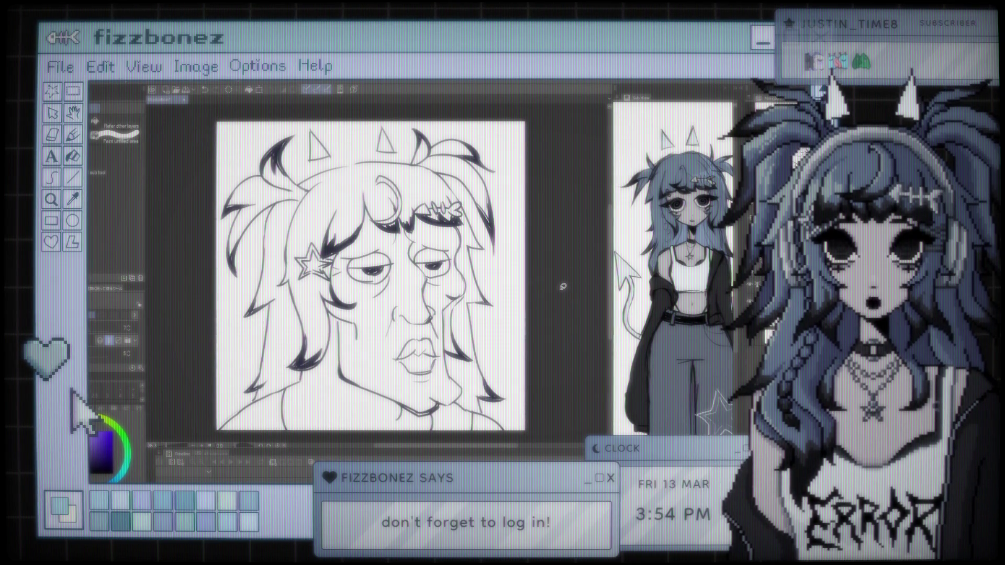
pyautogui.scroll(-1, 565, 287)
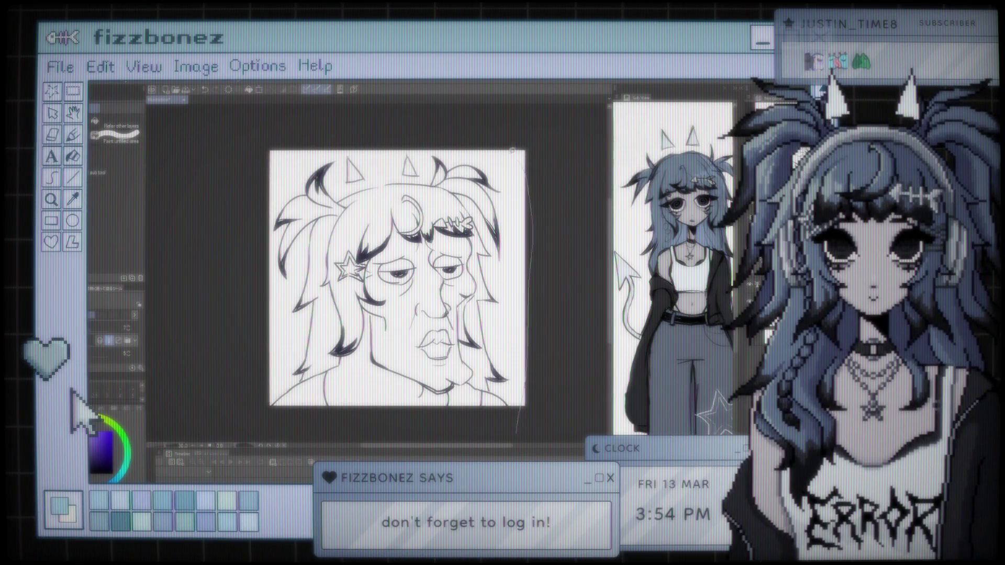
pyautogui.moveTo(254, 171)
pyautogui.mouseDown()
pyautogui.moveTo(222, 380)
pyautogui.moveTo(460, 434)
pyautogui.moveTo(536, 428)
pyautogui.mouseUp()
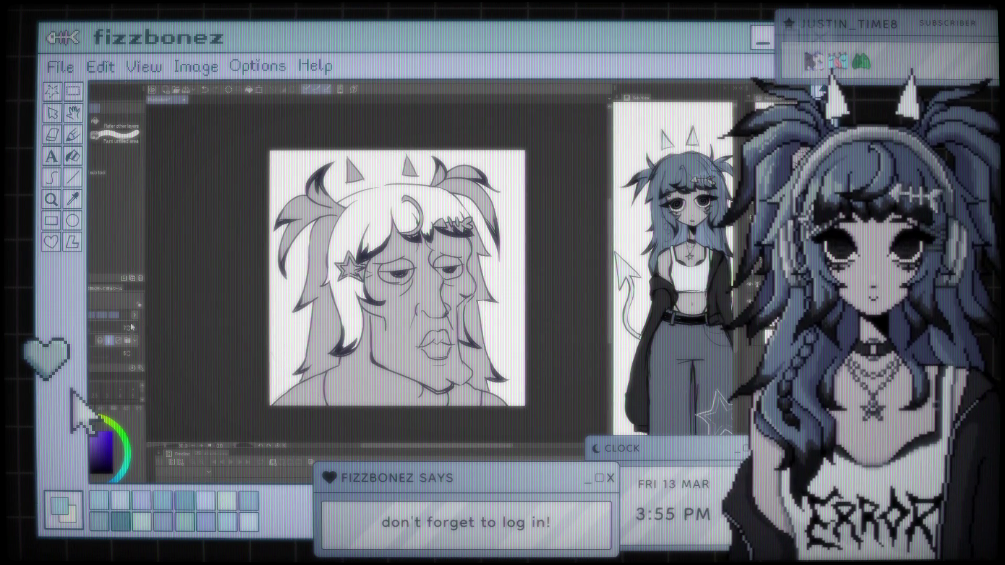
pyautogui.moveTo(118, 318); pyautogui.dragTo(134, 315)
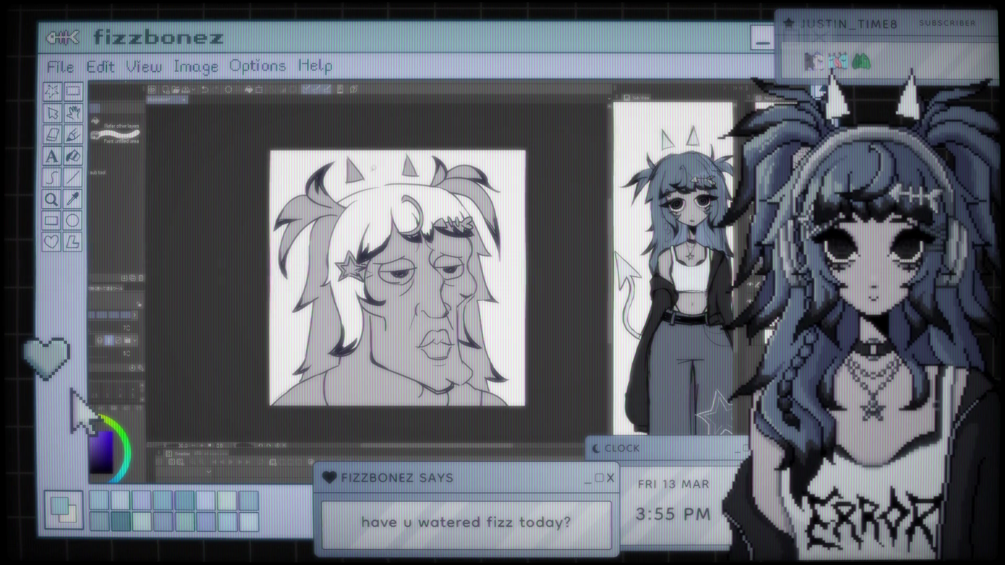
pyautogui.press('b')
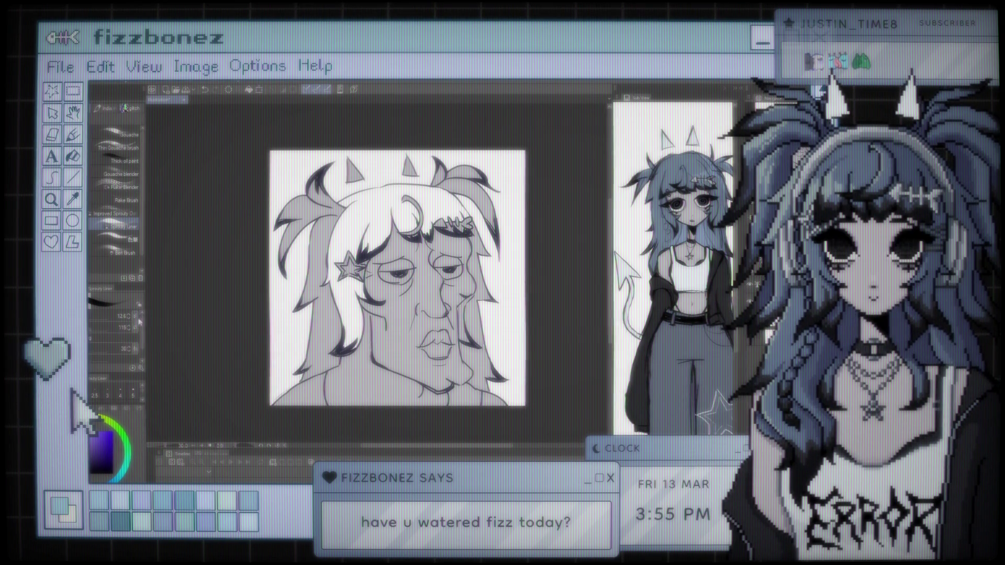
pyautogui.press('g')
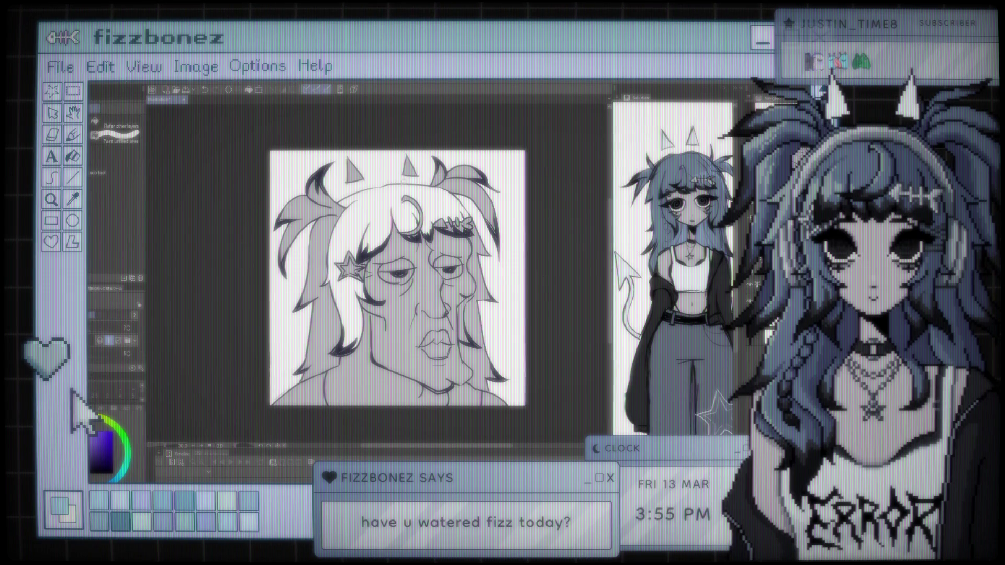
# Try bucket fills on the head and hair, undoing the unwanted dark fills
pyautogui.click(397, 293)
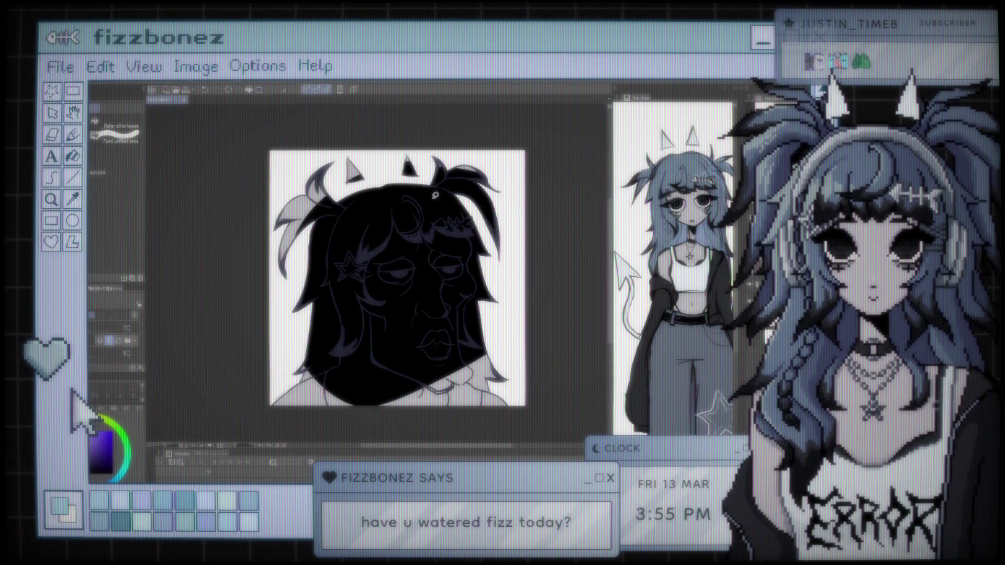
pyautogui.hotkey('ctrl', 'z')
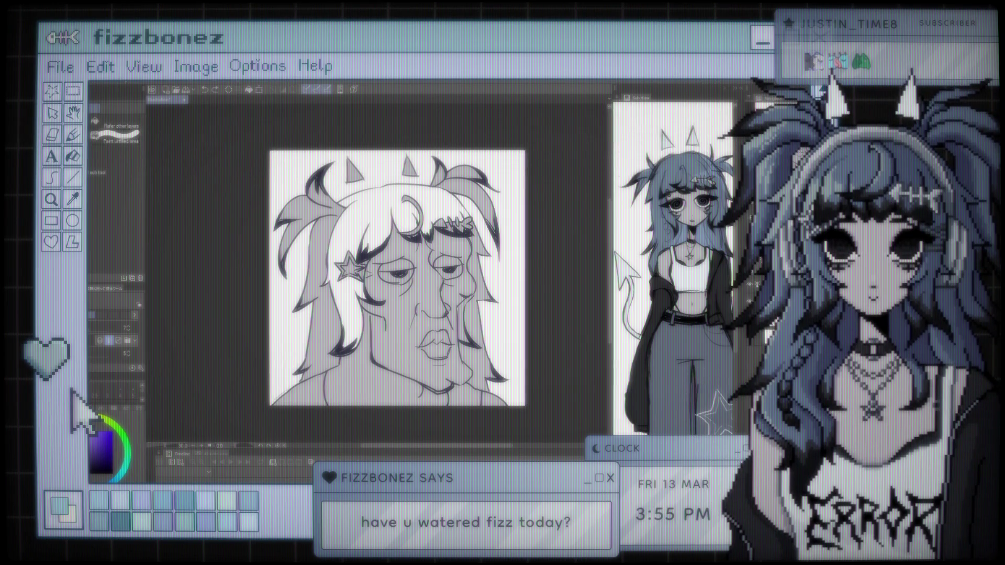
pyautogui.hotkey('ctrl', 'a')
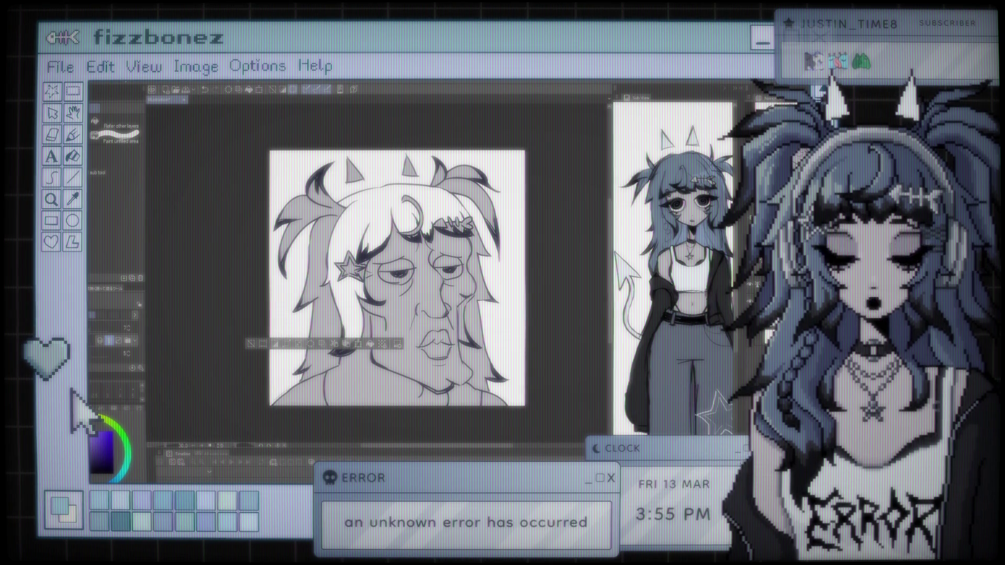
pyautogui.hotkey('ctrl', 'd')
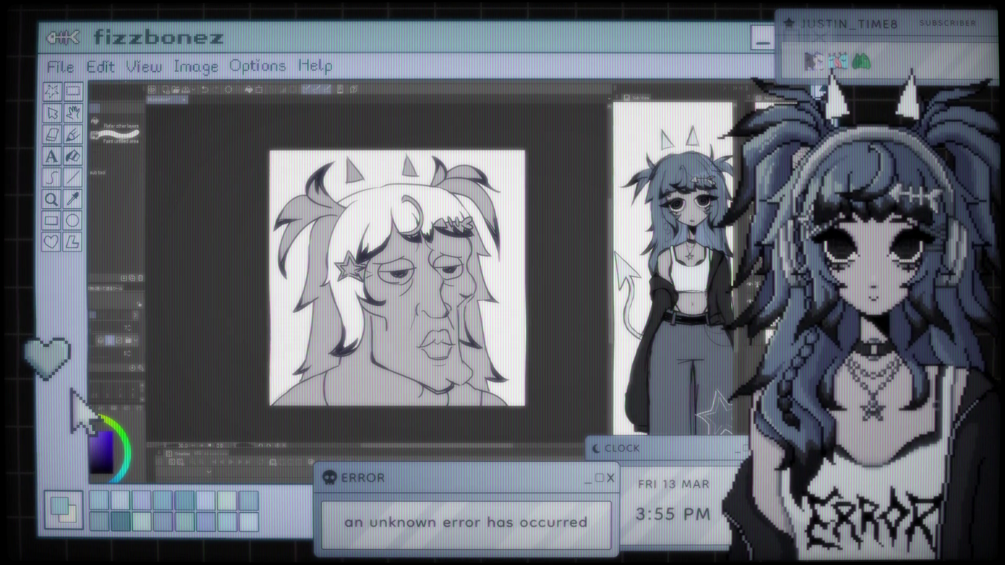
pyautogui.click(467, 162)
pyautogui.hotkey('ctrl', 'z')
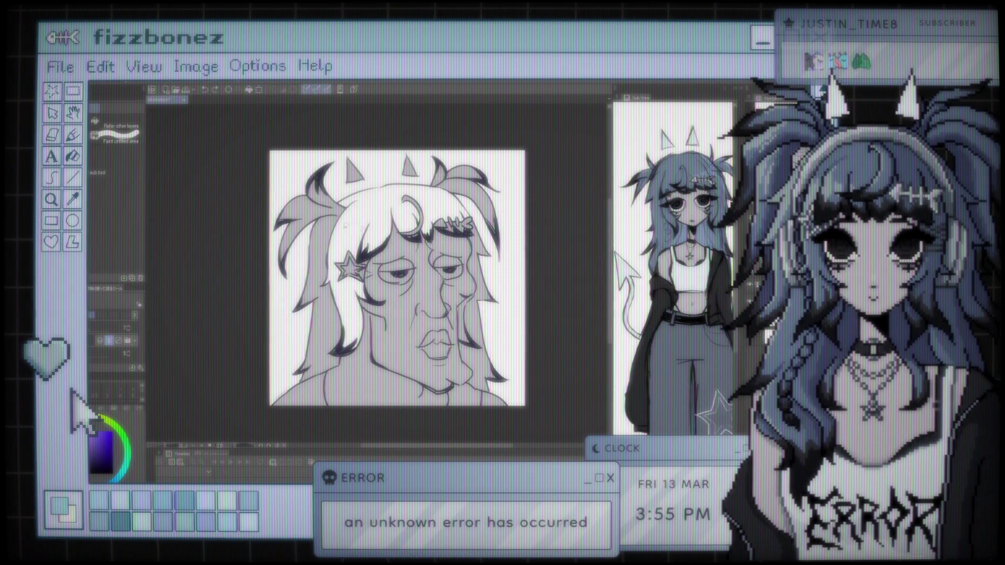
# Sample the grey base from the drawing and fill the white hair regions with it
pyautogui.press('i')
pyautogui.click(403, 330)
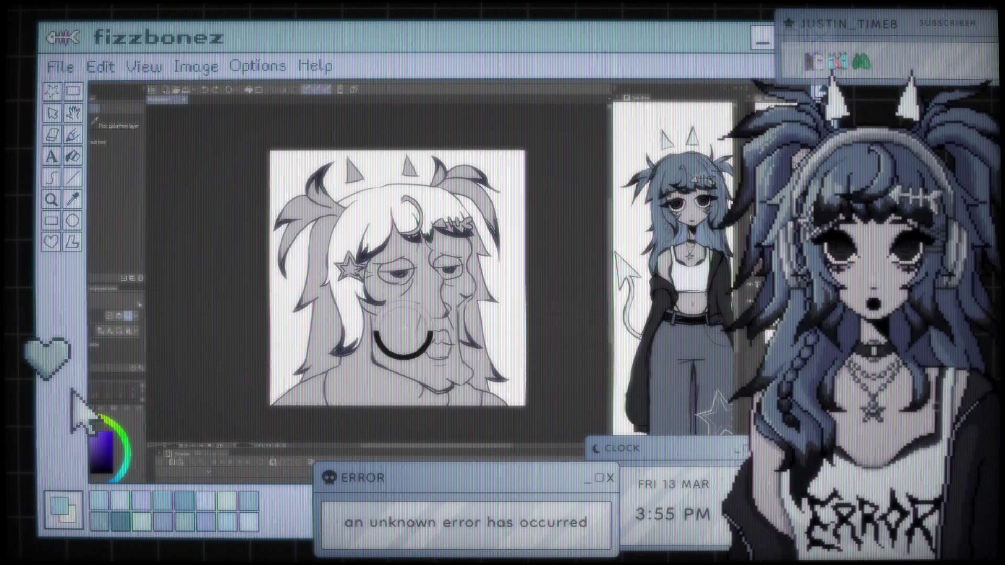
pyautogui.press('g')
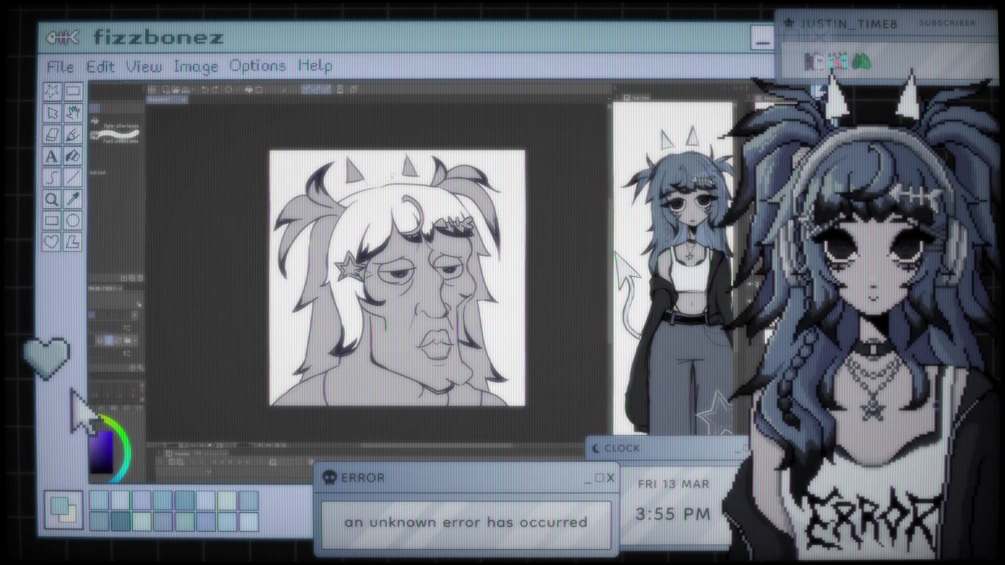
pyautogui.click(384, 272)
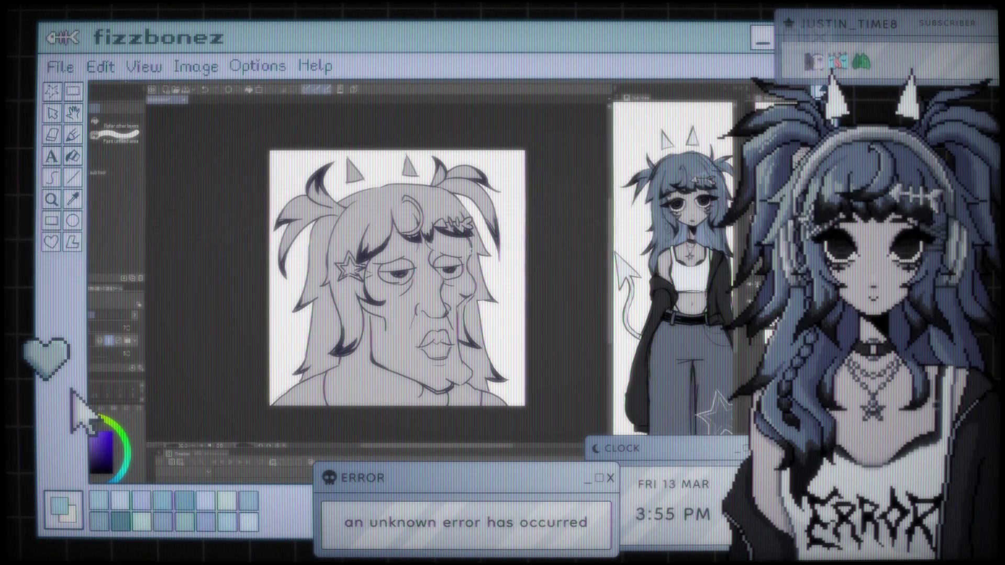
pyautogui.scroll(1, 470, 251)
pyautogui.scroll(2, 470, 250)
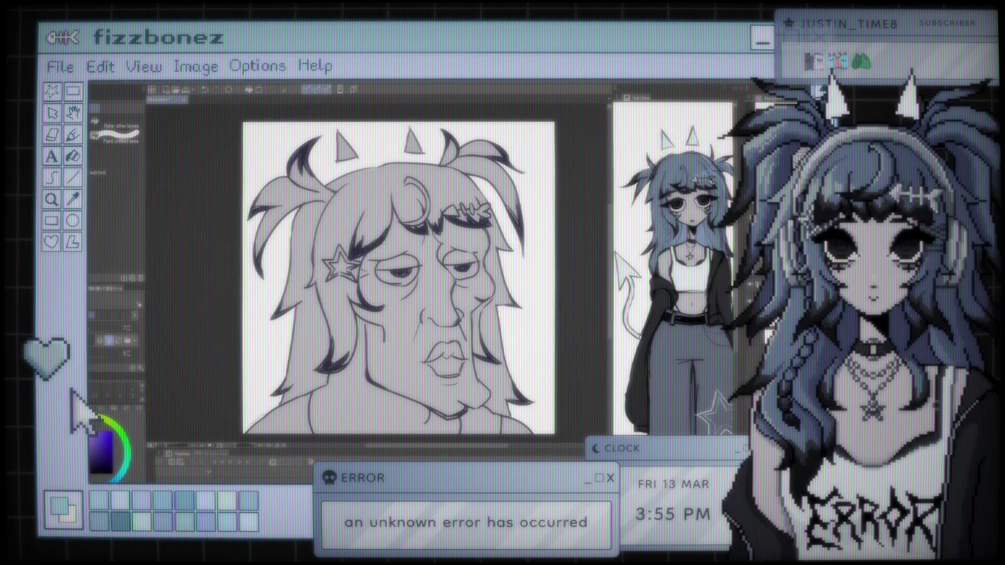
# Eyedrop the character's blue hair colour from the reference
pyautogui.press('i')
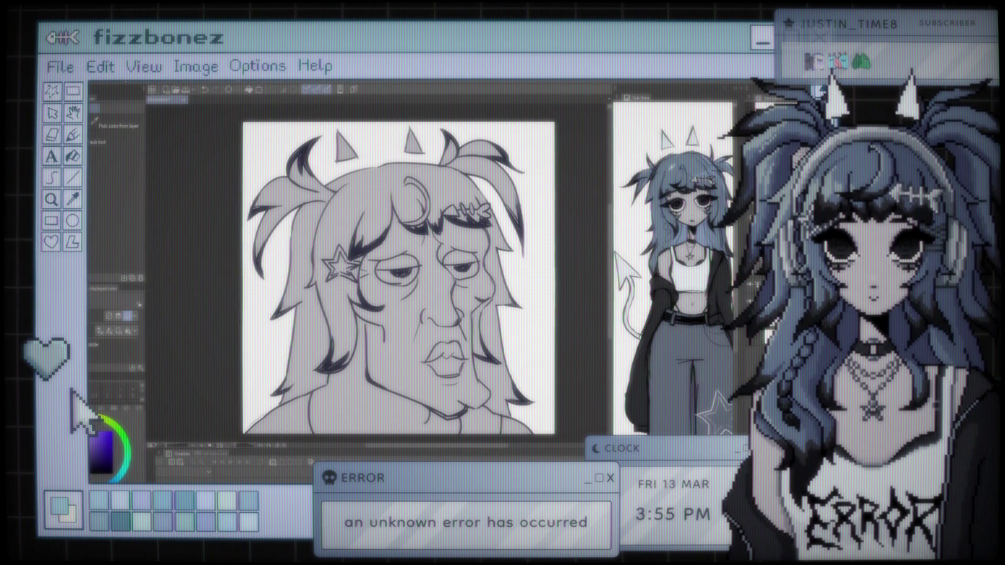
pyautogui.click(660, 172)
pyautogui.press('g')
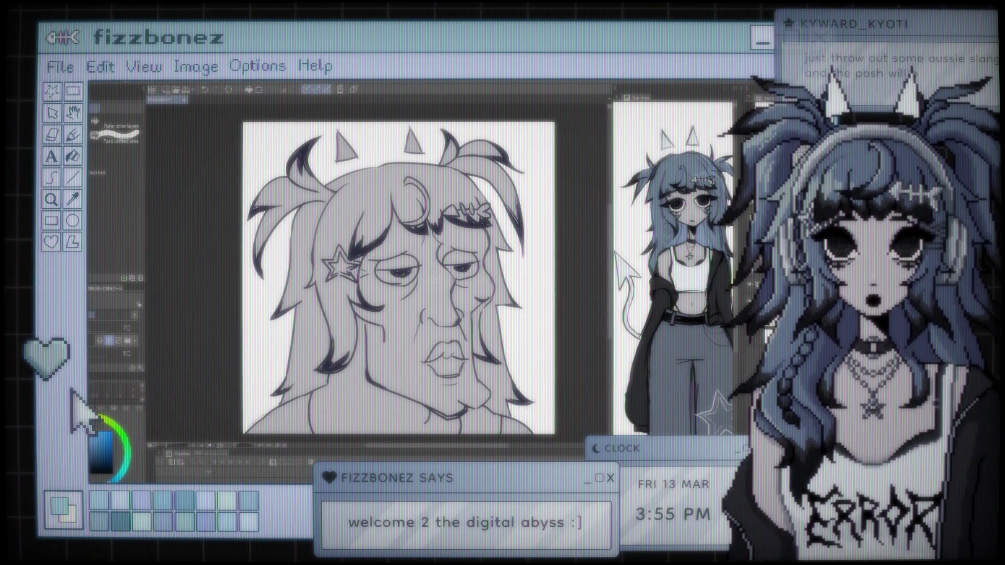
pyautogui.press('p')
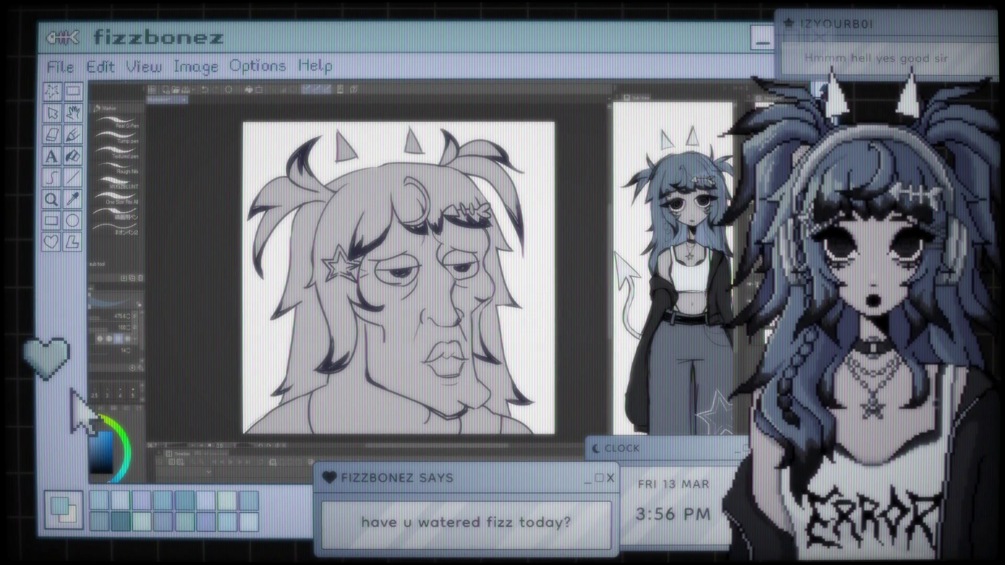
# Paint most of the hair flat blue with the G-Pen at 475, then at size 77.5 near the ear
pyautogui.press('g')
pyautogui.press('p')
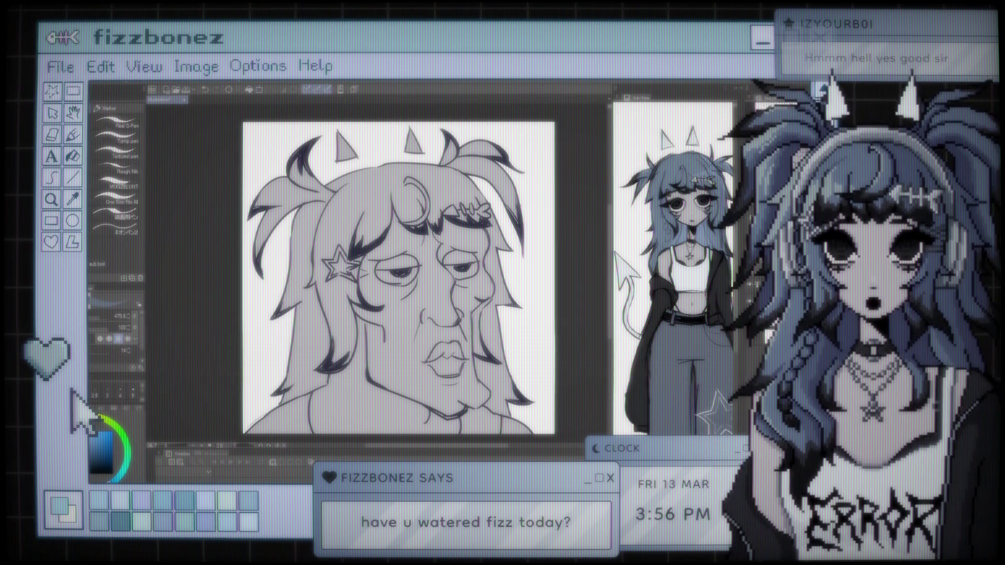
pyautogui.moveTo(324, 180)
pyautogui.mouseDown()
pyautogui.moveTo(293, 220)
pyautogui.moveTo(366, 262)
pyautogui.moveTo(282, 335)
pyautogui.moveTo(390, 146)
pyautogui.moveTo(471, 157)
pyautogui.moveTo(550, 233)
pyautogui.mouseUp()
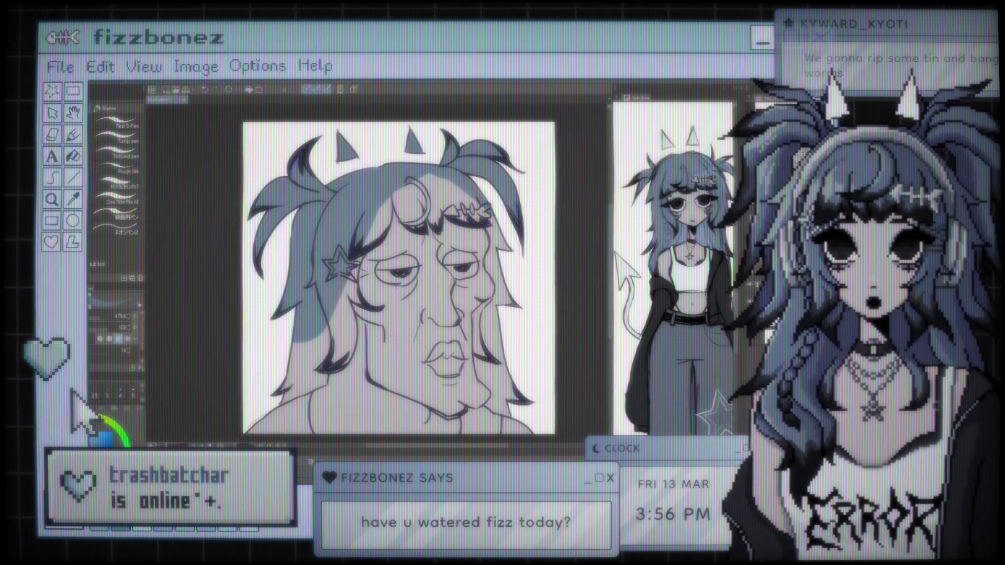
pyautogui.click(90, 321)
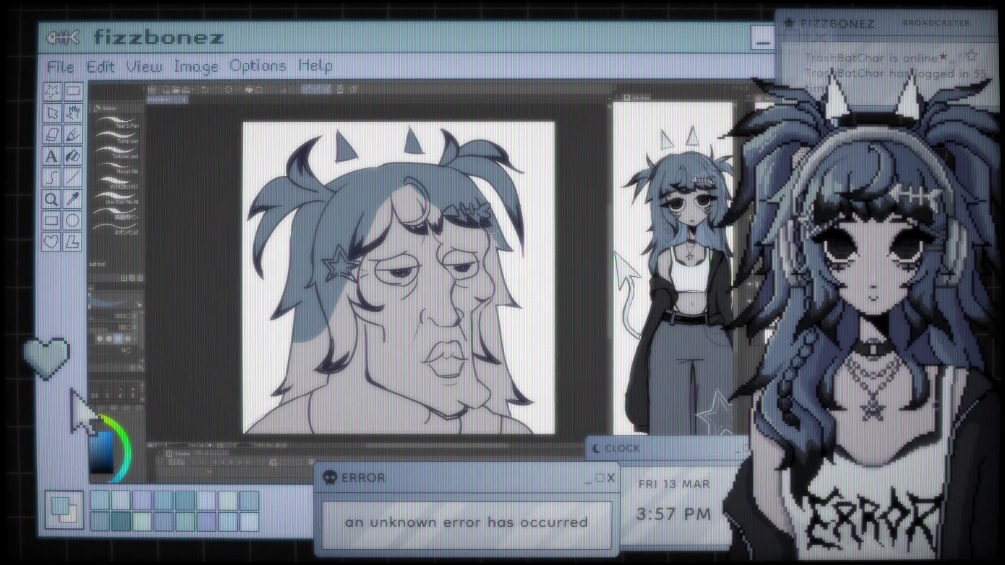
pyautogui.moveTo(491, 226)
pyautogui.mouseDown()
pyautogui.moveTo(499, 272)
pyautogui.moveTo(492, 262)
pyautogui.mouseUp()
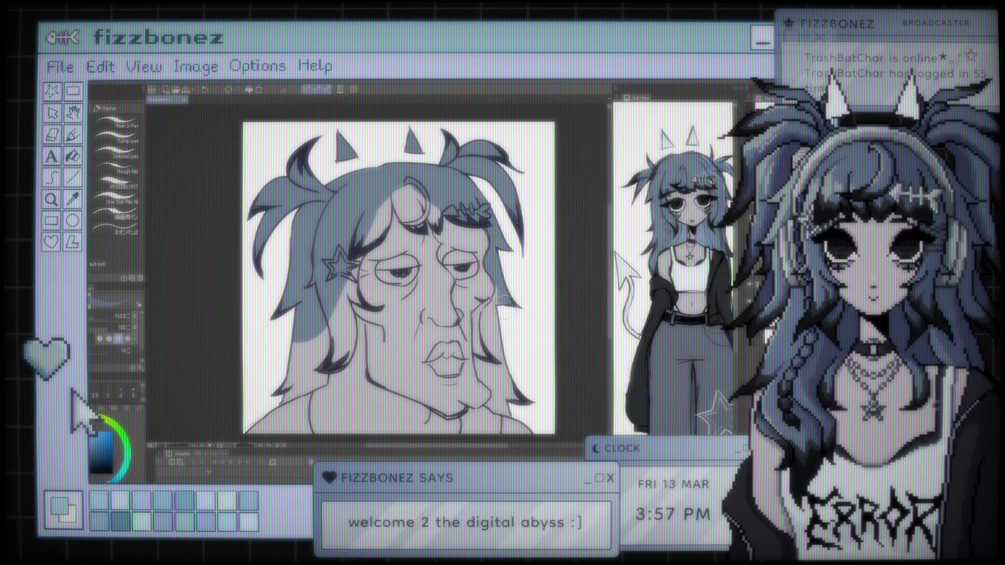
# Brush blue into the remaining hair gap beside the cheek
pyautogui.moveTo(499, 288); pyautogui.dragTo(479, 316)
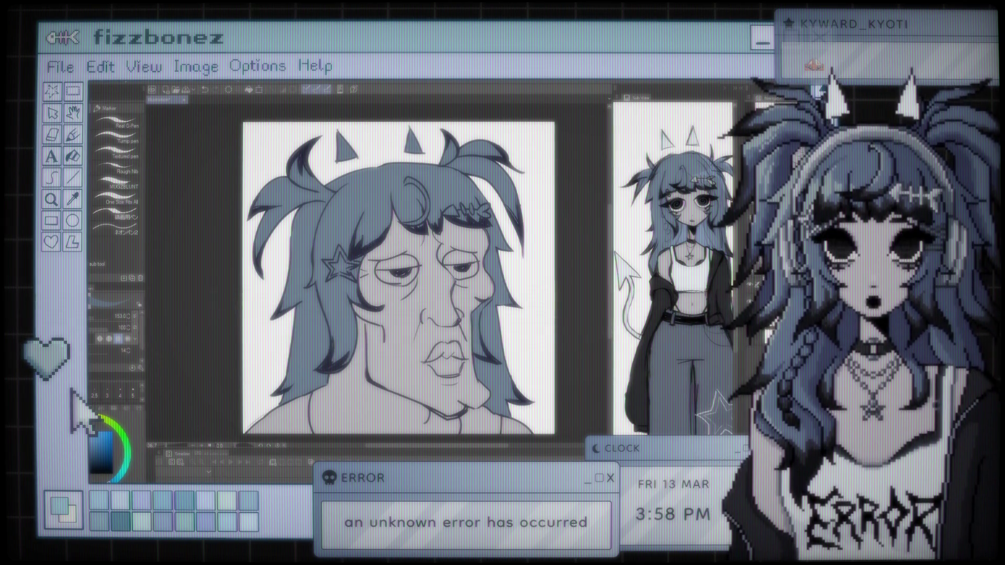
pyautogui.press('b')
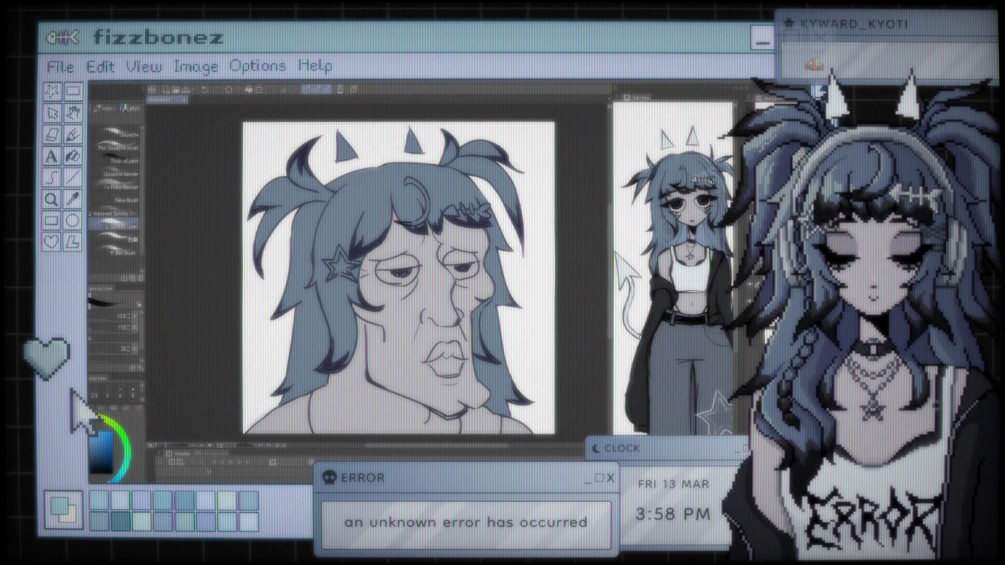
# Load the brush with the dark line colour sampled beside the star hairclip
pyautogui.scroll(3, 325, 279)
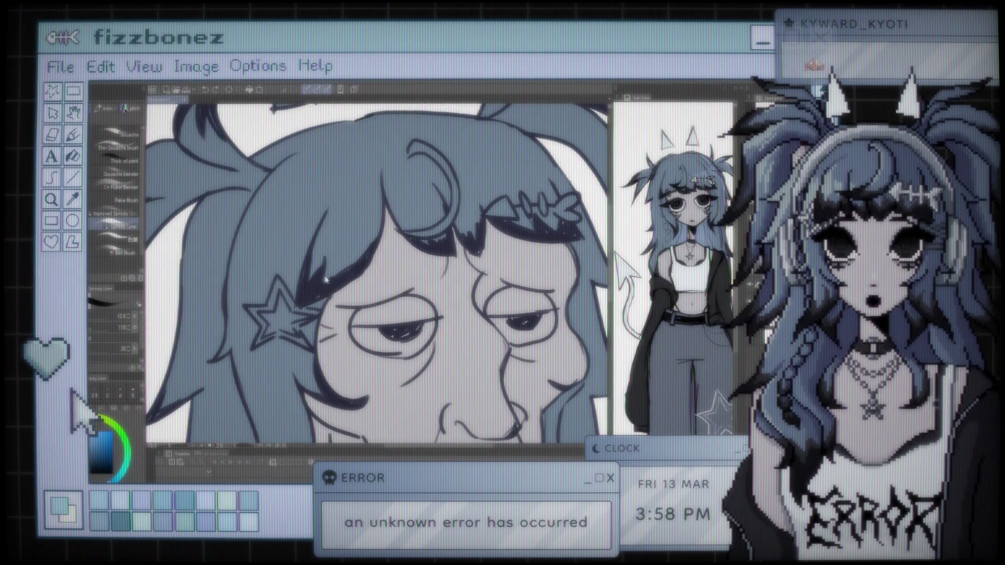
pyautogui.press('i')
pyautogui.click(311, 288)
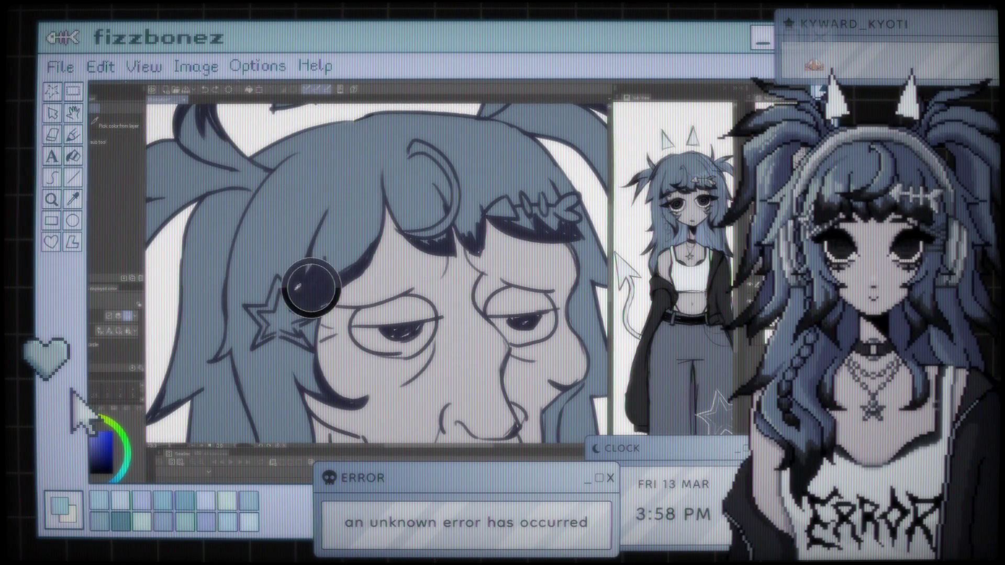
pyautogui.press('b')
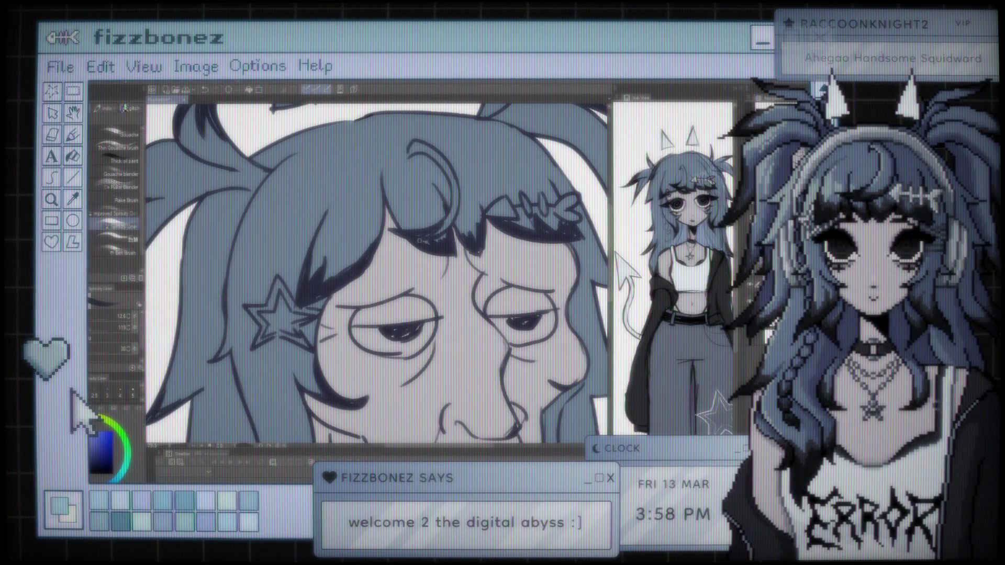
pyautogui.scroll(-5, 447, 194)
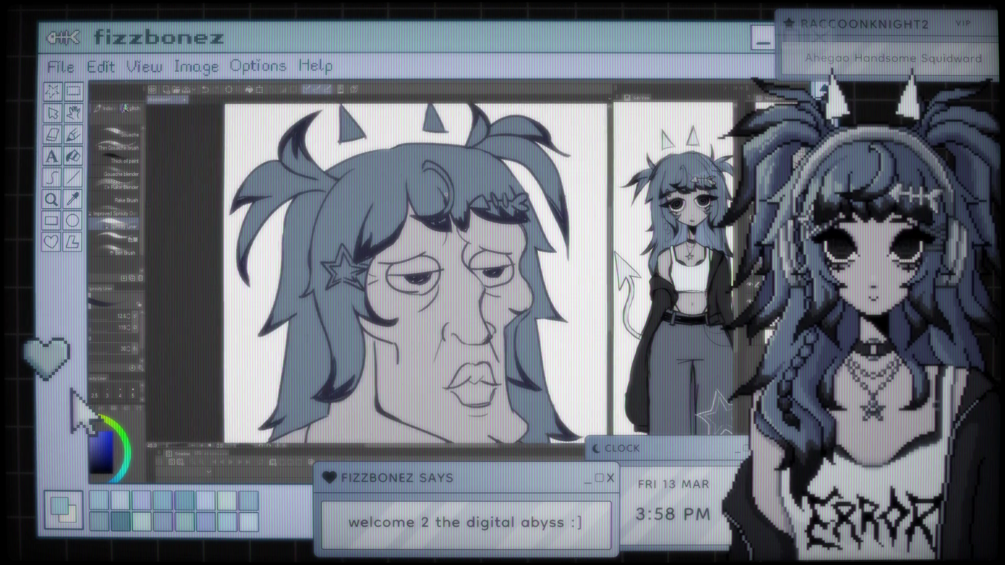
pyautogui.scroll(1, 447, 194)
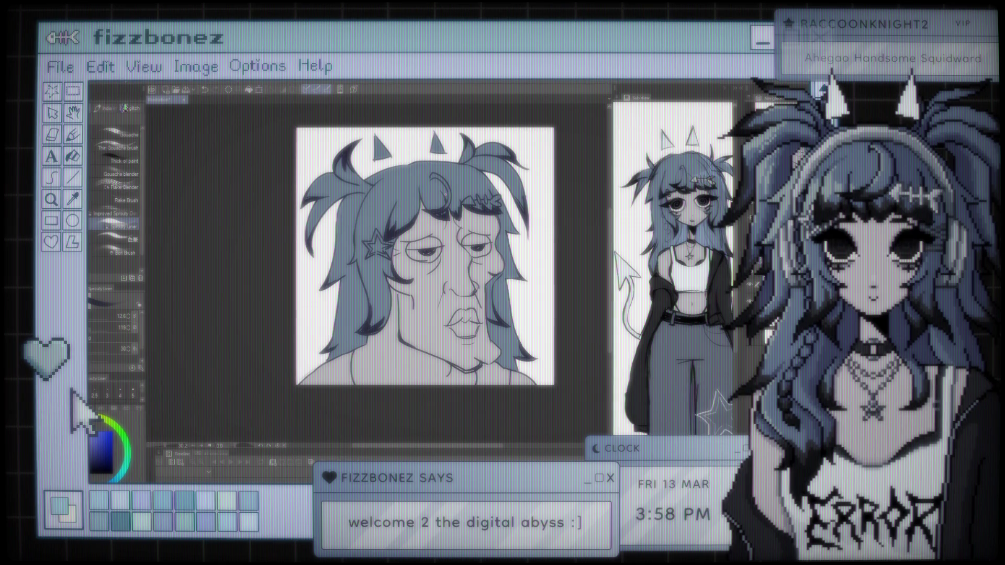
pyautogui.scroll(1, 446, 194)
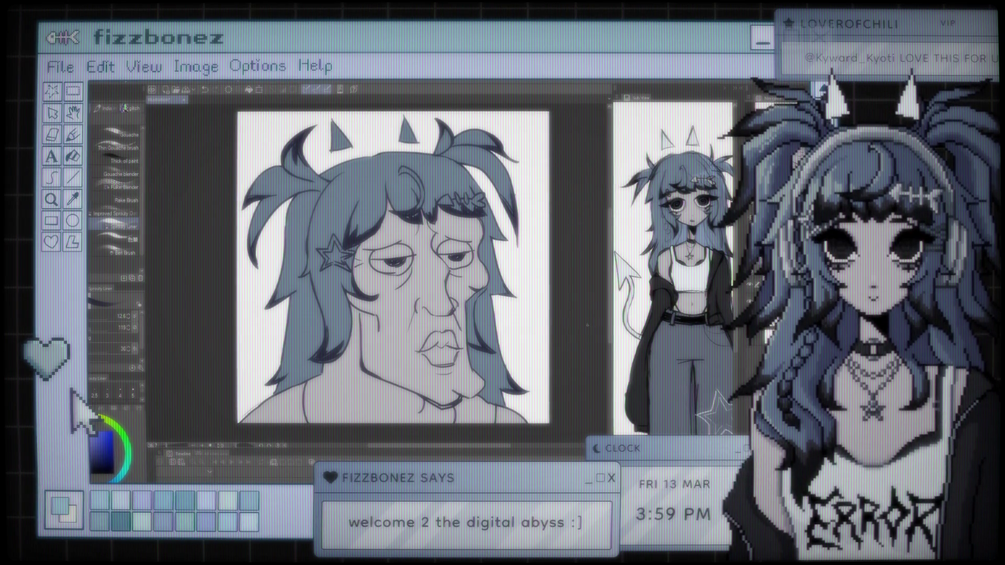
pyautogui.moveTo(507, 289)
pyautogui.mouseDown()
pyautogui.moveTo(480, 282)
pyautogui.moveTo(492, 293)
pyautogui.mouseUp()
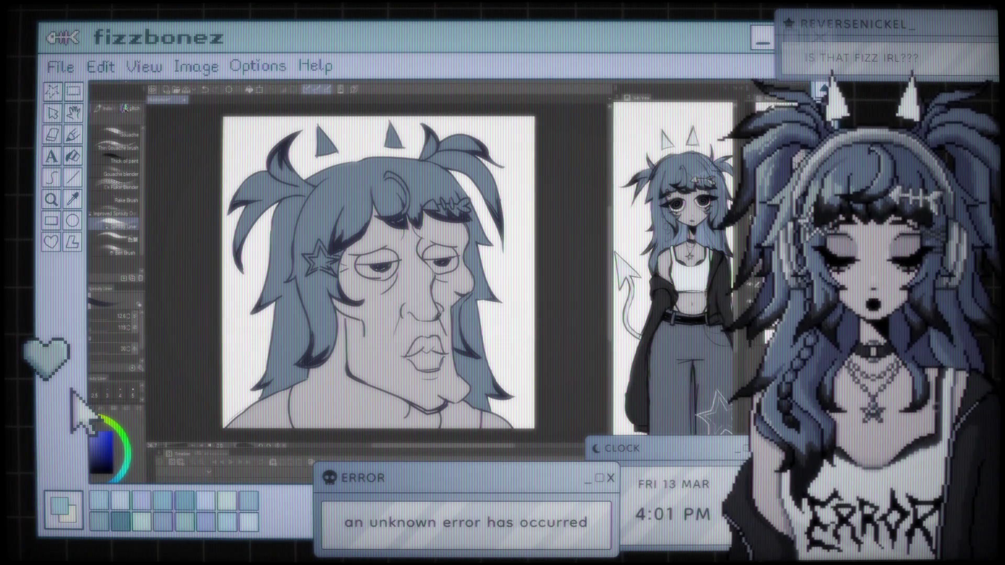
pyautogui.scroll(3, 468, 325)
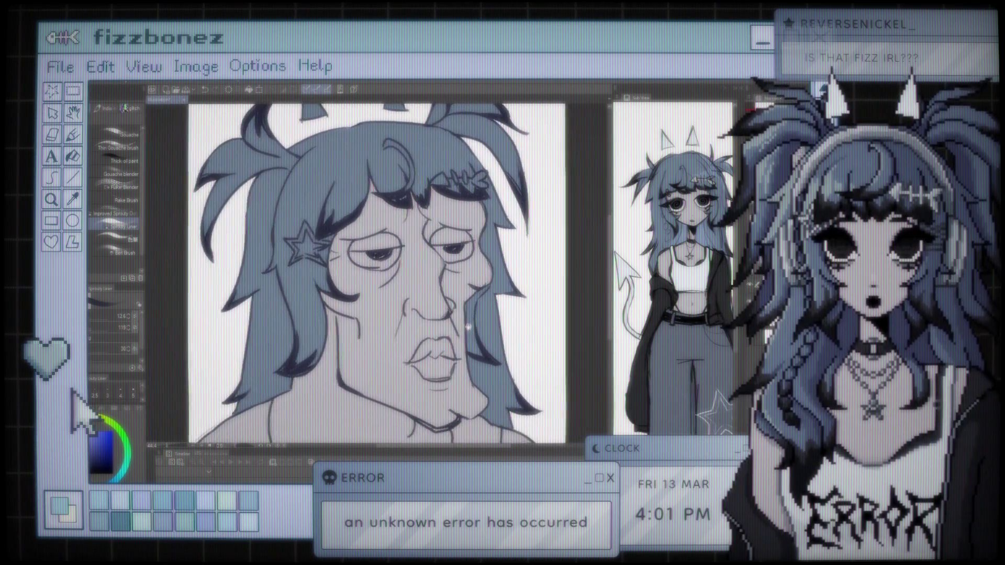
pyautogui.scroll(-3, 469, 326)
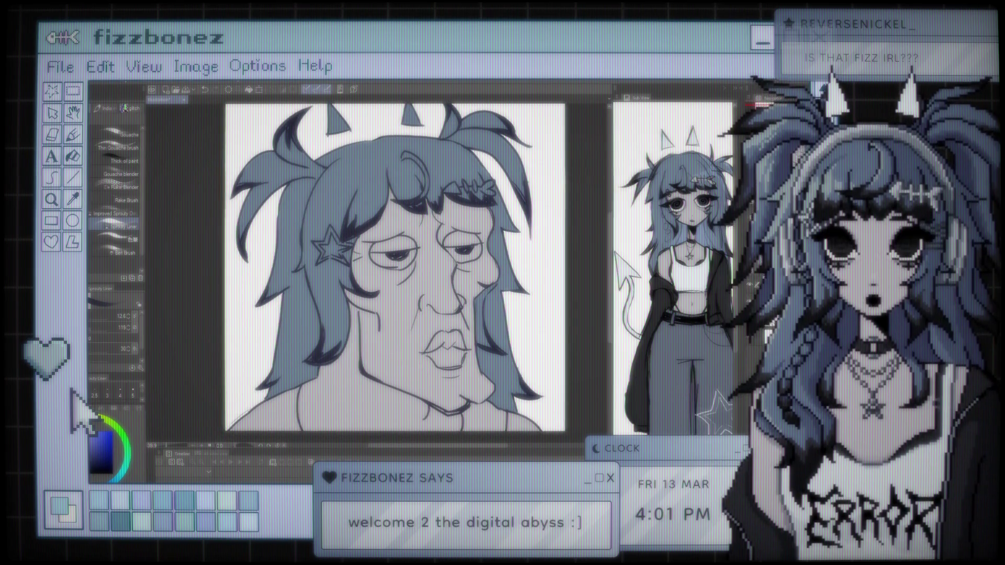
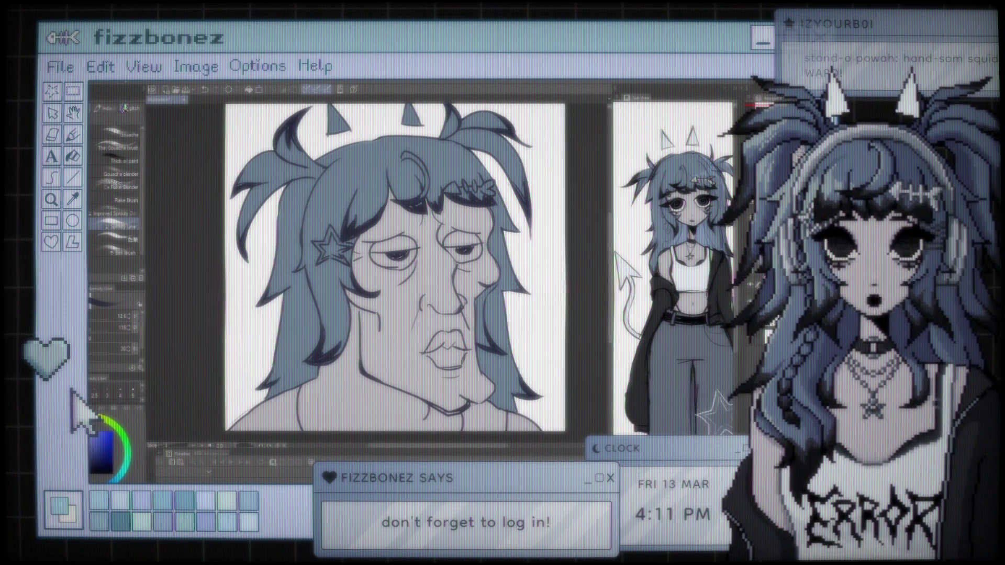
# Zoom out and reframe the portrait, sample a colour with the eyedropper, then switch to the Eraser
pyautogui.scroll(-1, 282, 165)
pyautogui.moveTo(370, 213); pyautogui.dragTo(360, 221)
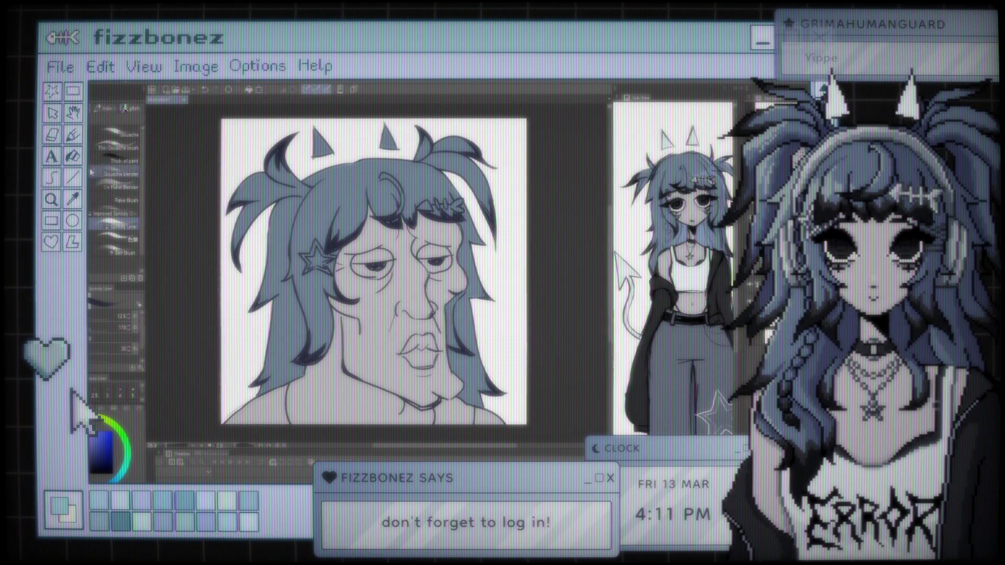
pyautogui.press('i')
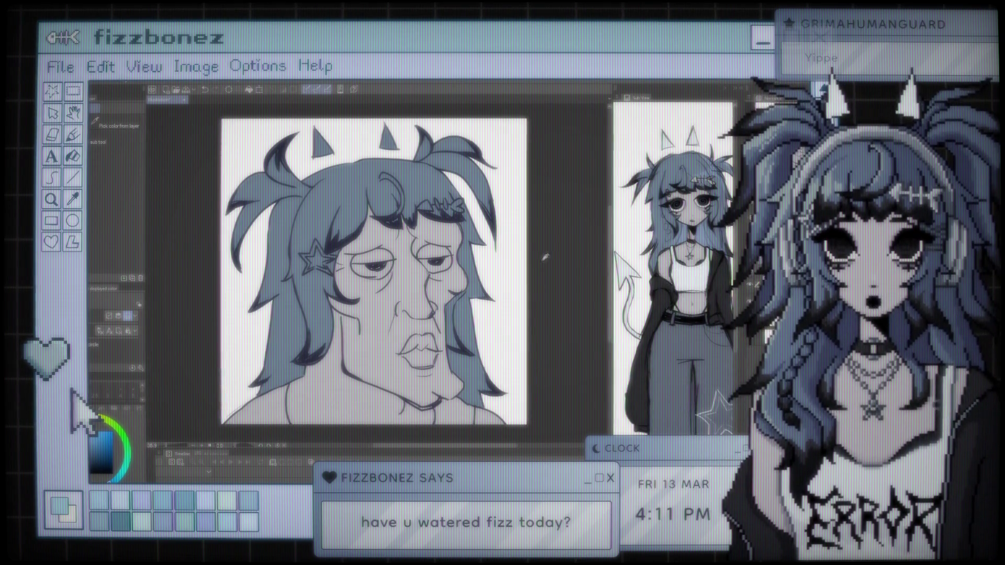
pyautogui.press('e')
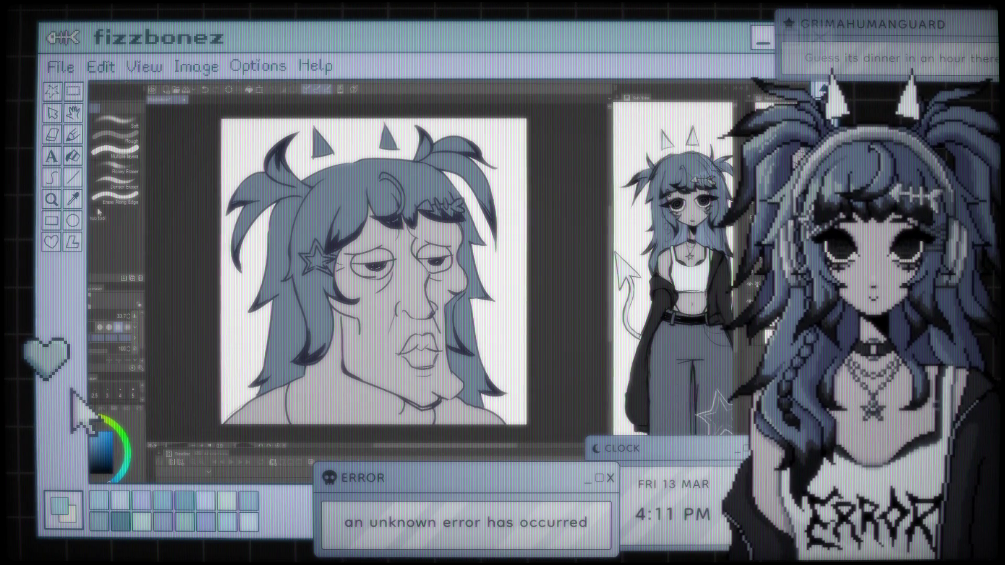
pyautogui.press('i')
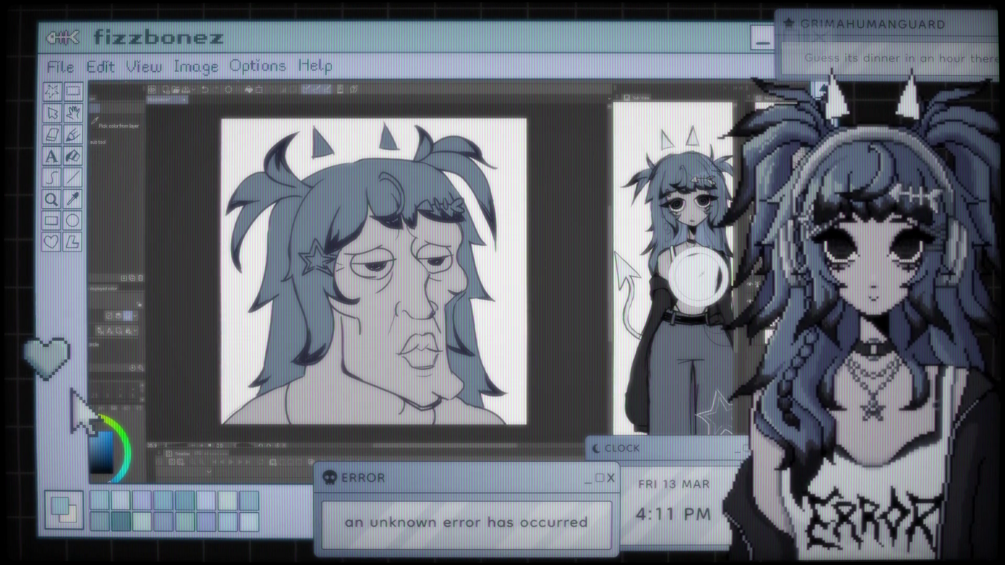
# Switch to the pen and choose the Gouache/oil paint brush group
pyautogui.press('p')
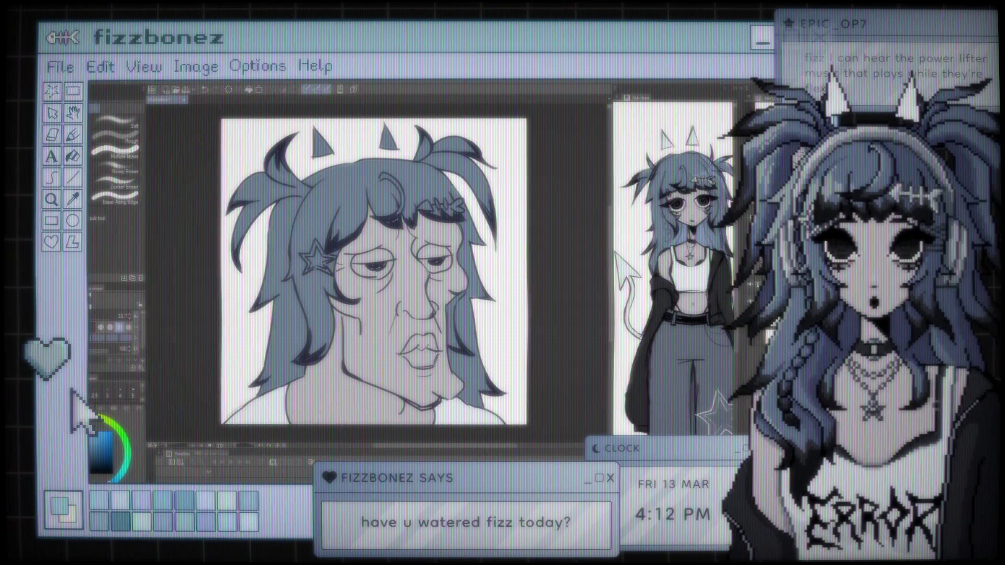
pyautogui.click(124, 108)
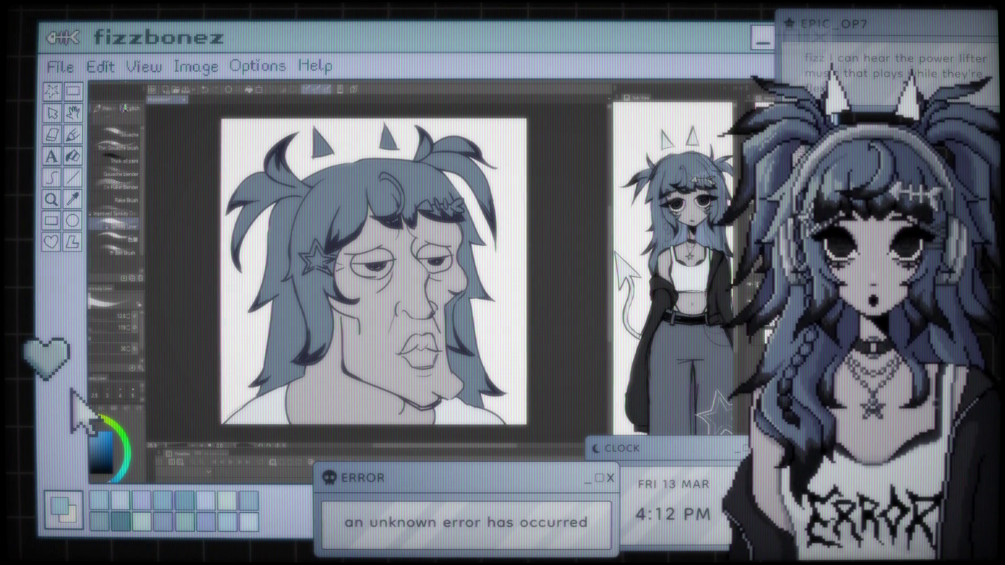
# Return to the paint brushes and sample another colour from the portrait for the marker pen
pyautogui.press('e')
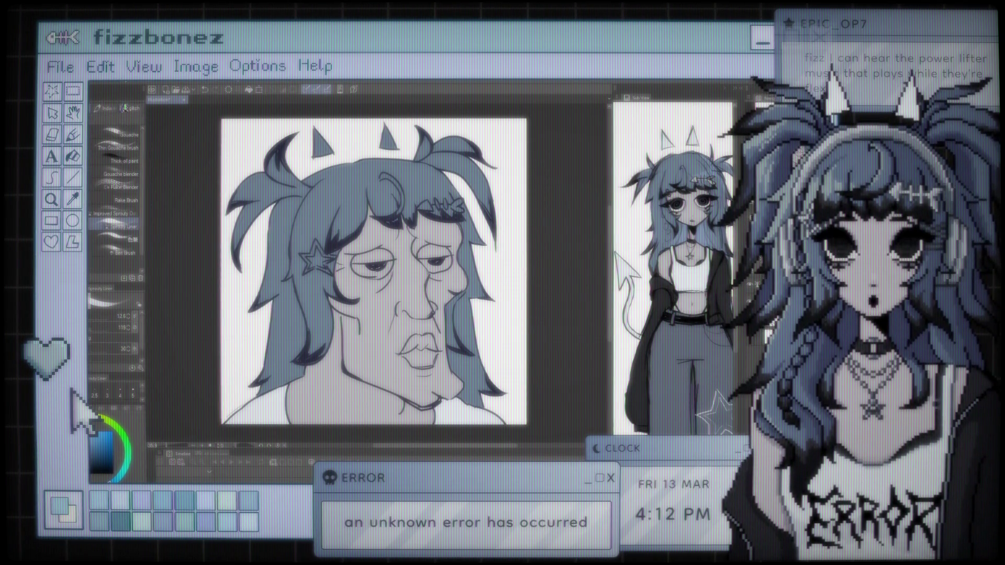
pyautogui.press('b')
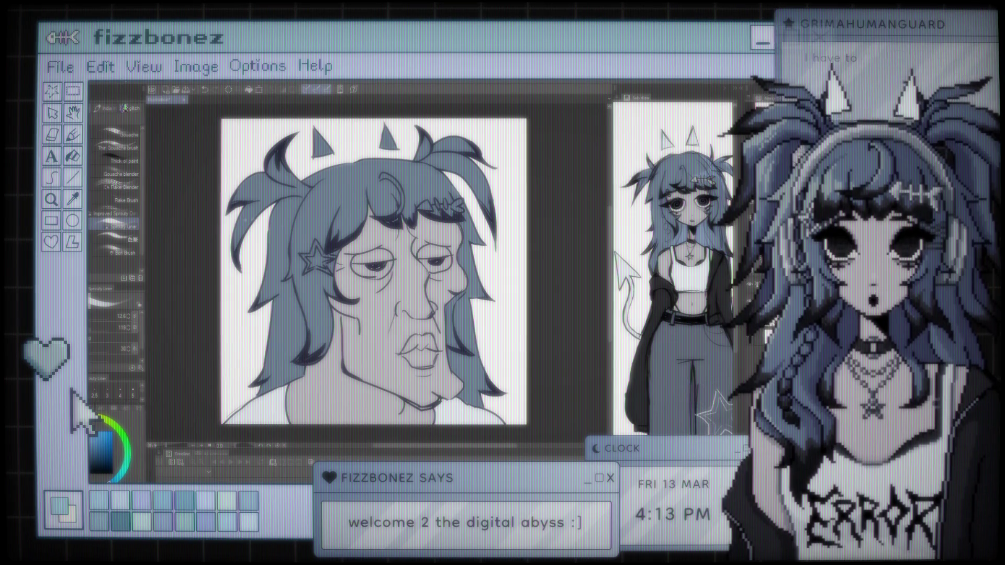
pyautogui.press('i')
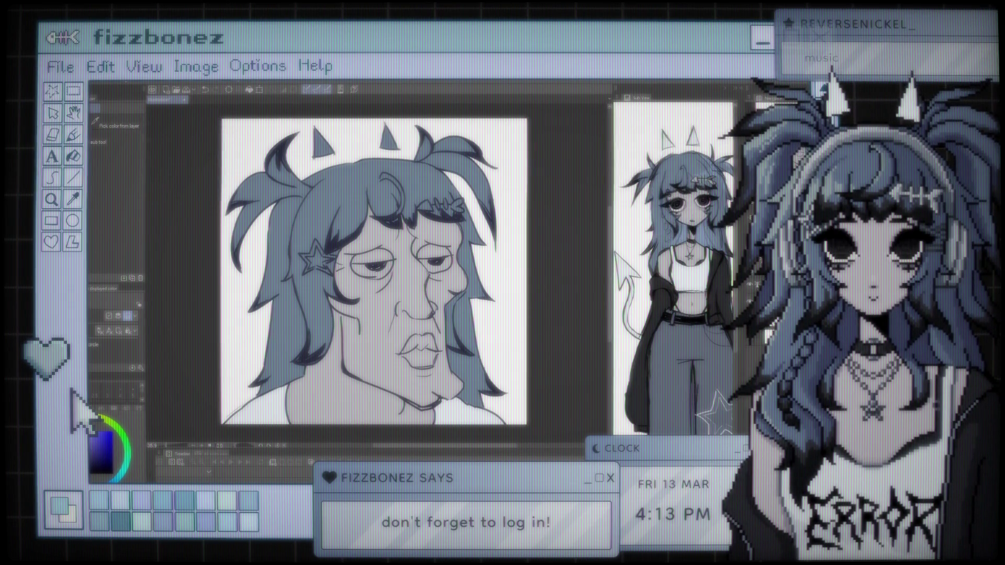
pyautogui.press('p')
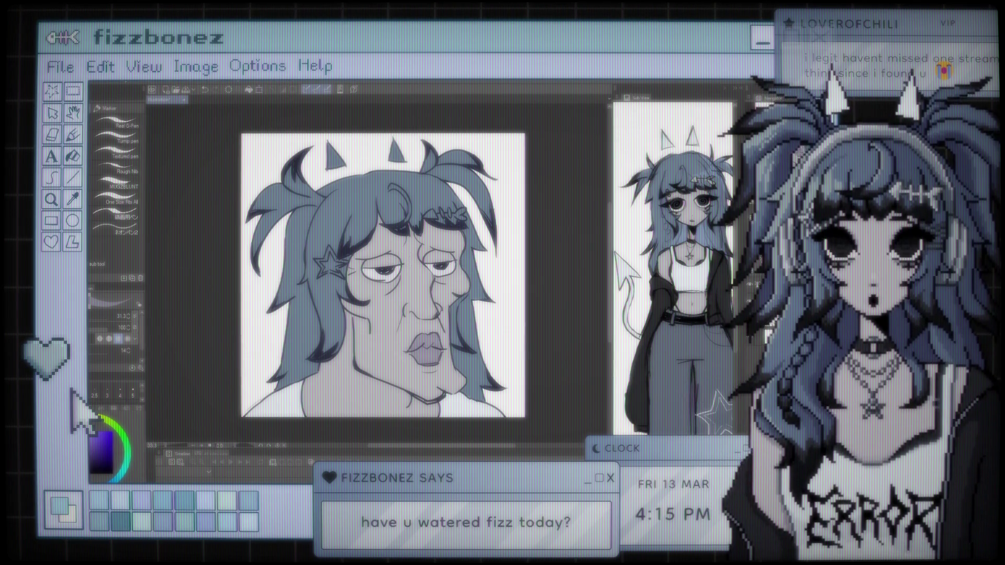
# Paint soft grey-purple shadows on the face's skin and lips with the marker pen and sampled colours
pyautogui.press('i')
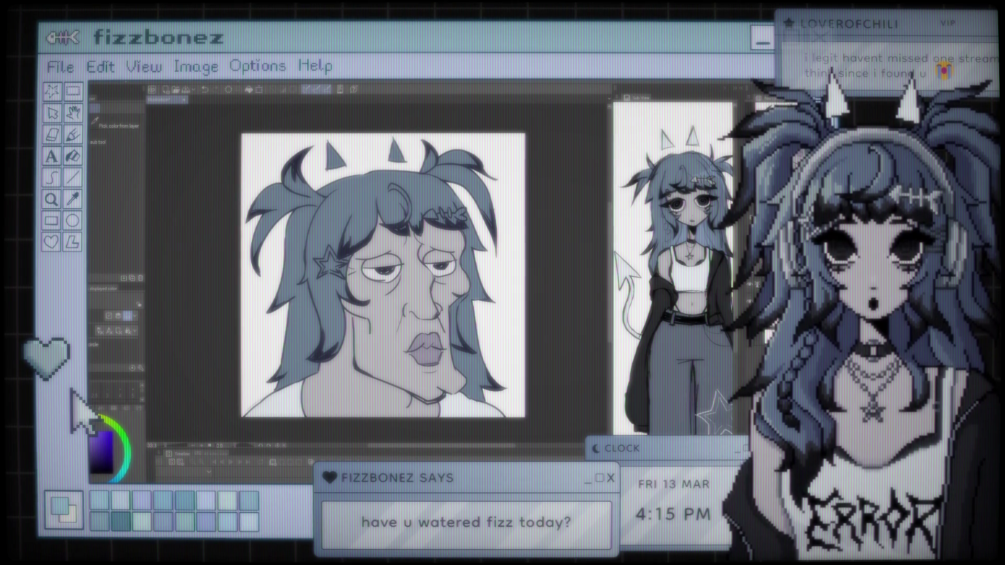
pyautogui.press('p')
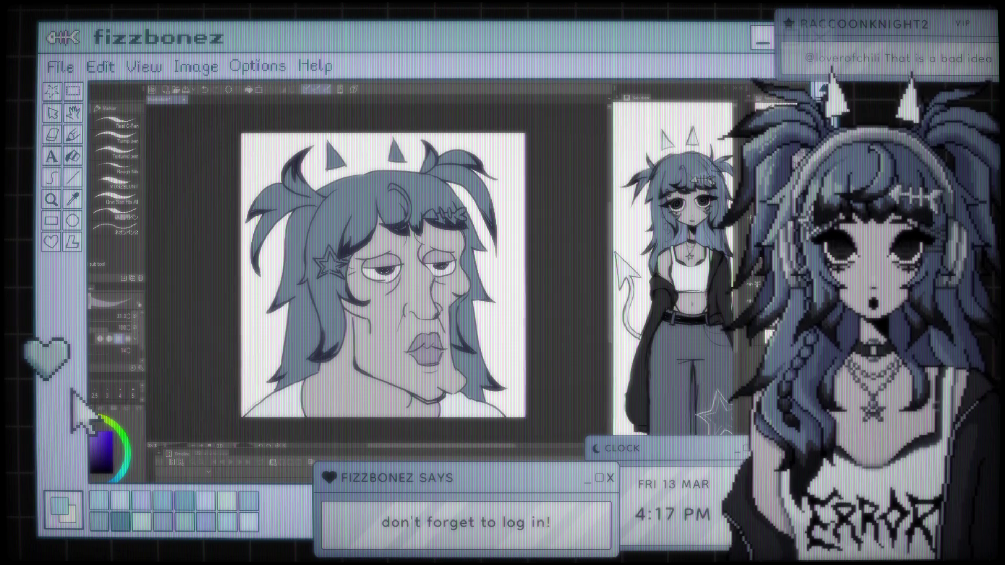
pyautogui.scroll(2, 428, 226)
# Zoom in on the face and select the Gouache/Thick oil paint brush
pyautogui.scroll(1, 423, 281)
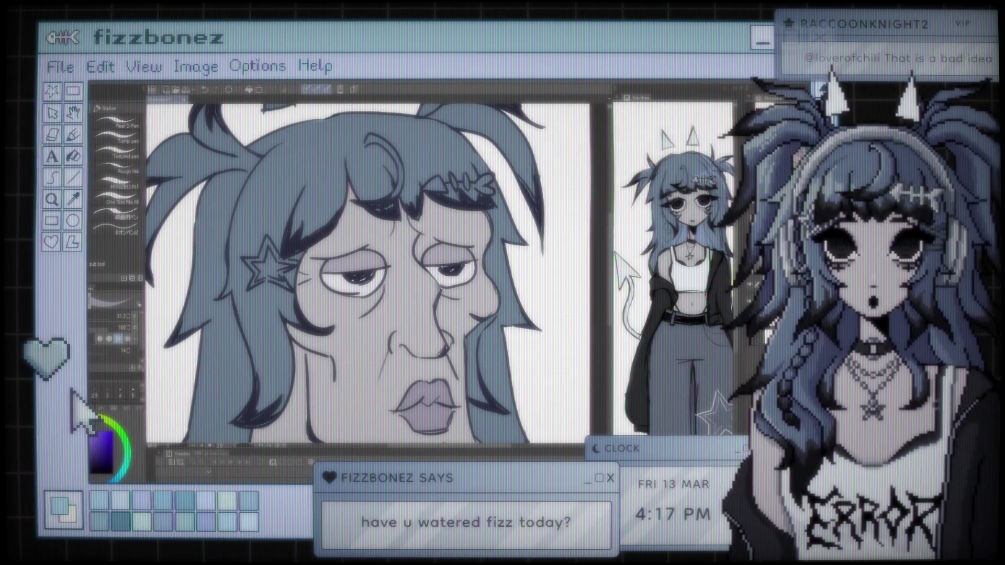
pyautogui.press('e')
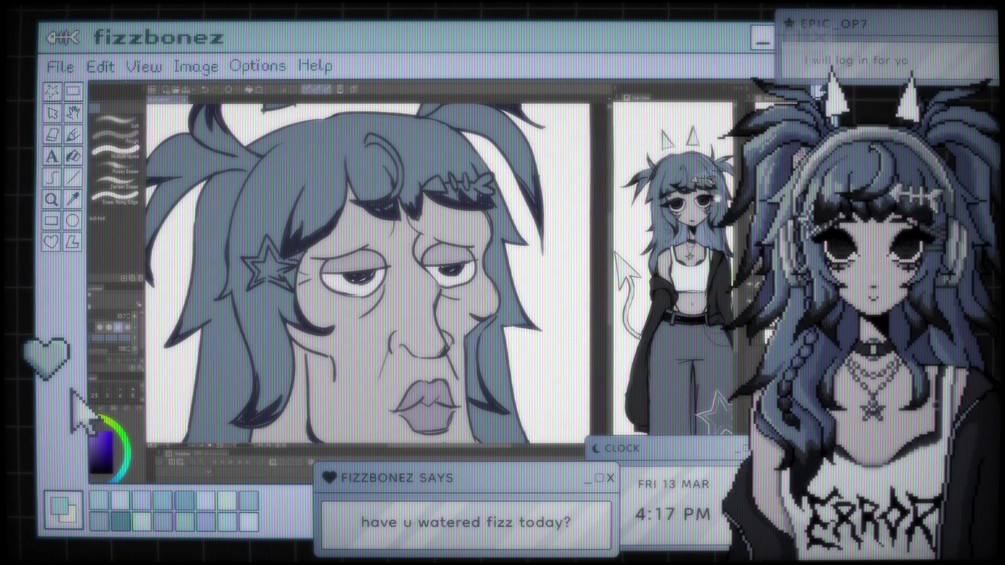
pyautogui.press('i')
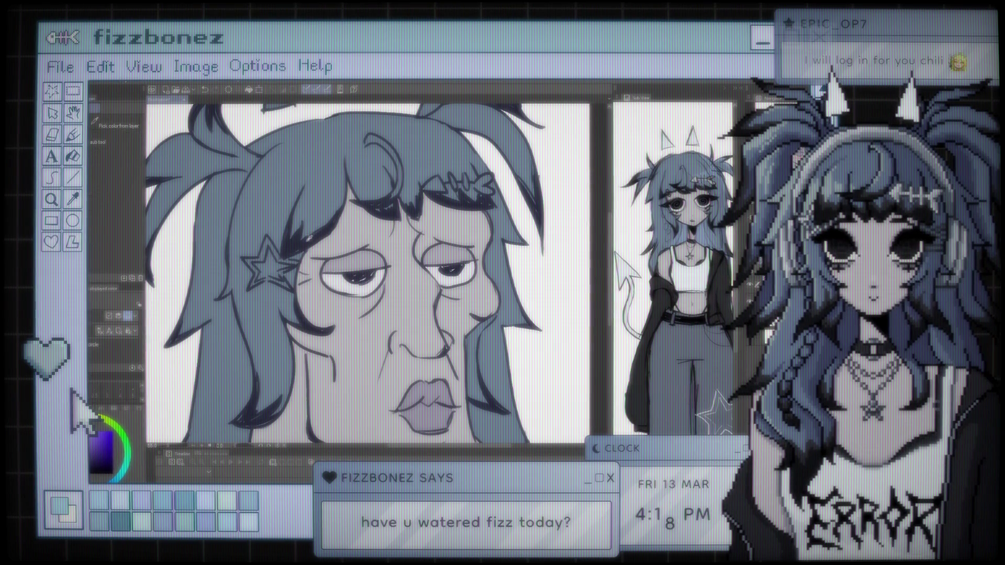
pyautogui.press('b')
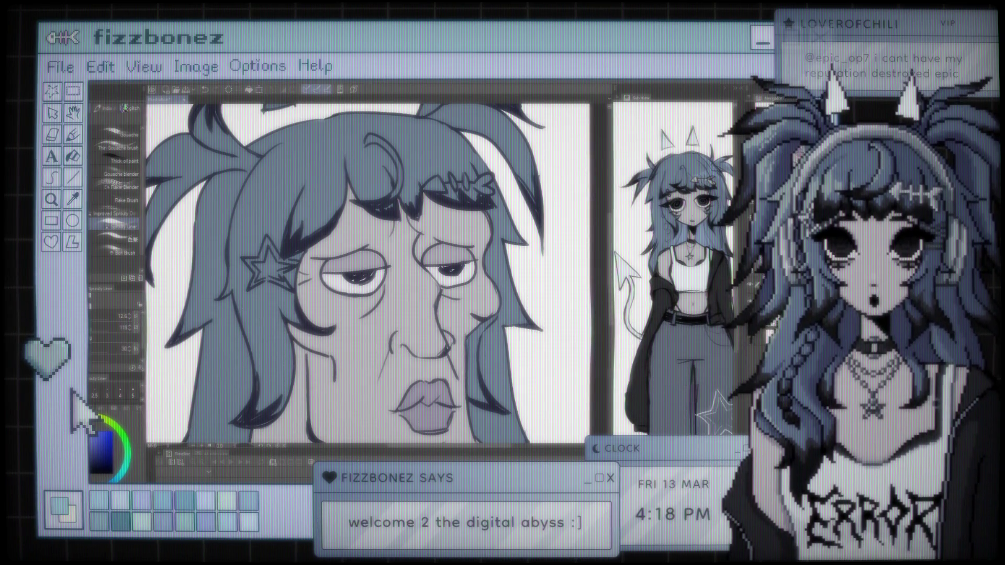
pyautogui.scroll(-4, 368, 277)
# Paint deeper skin shading along the wrinkles, cheeks and jaw, and shade the fuller lips
pyautogui.scroll(3, 393, 261)
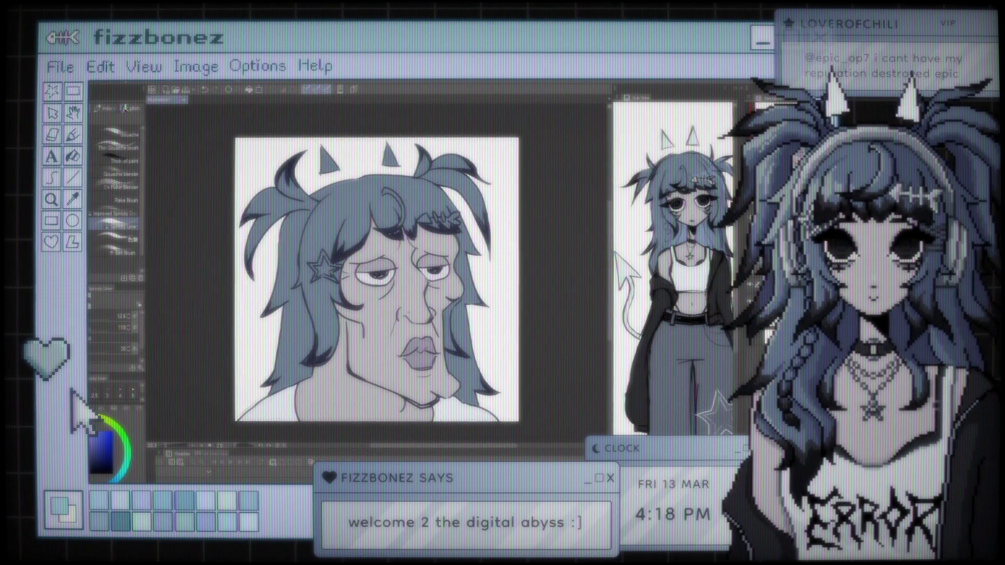
pyautogui.moveTo(410, 296); pyautogui.dragTo(427, 295)
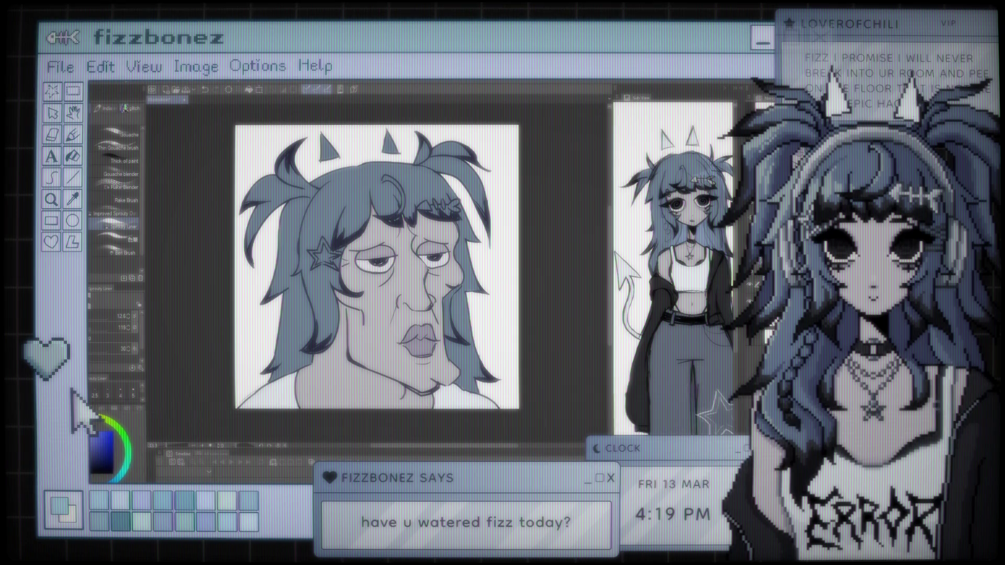
pyautogui.moveTo(377, 267); pyautogui.dragTo(383, 269)
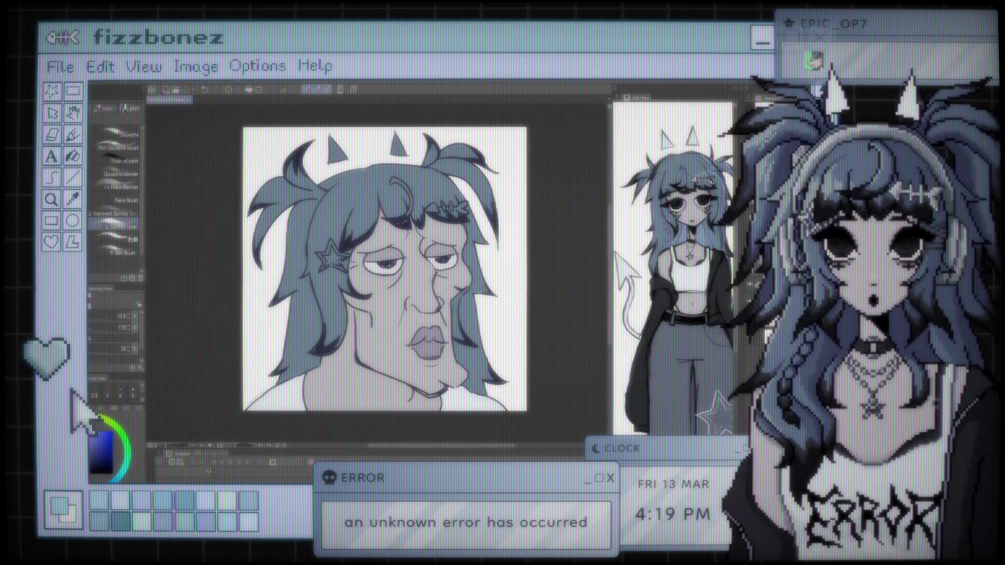
pyautogui.scroll(2, 510, 251)
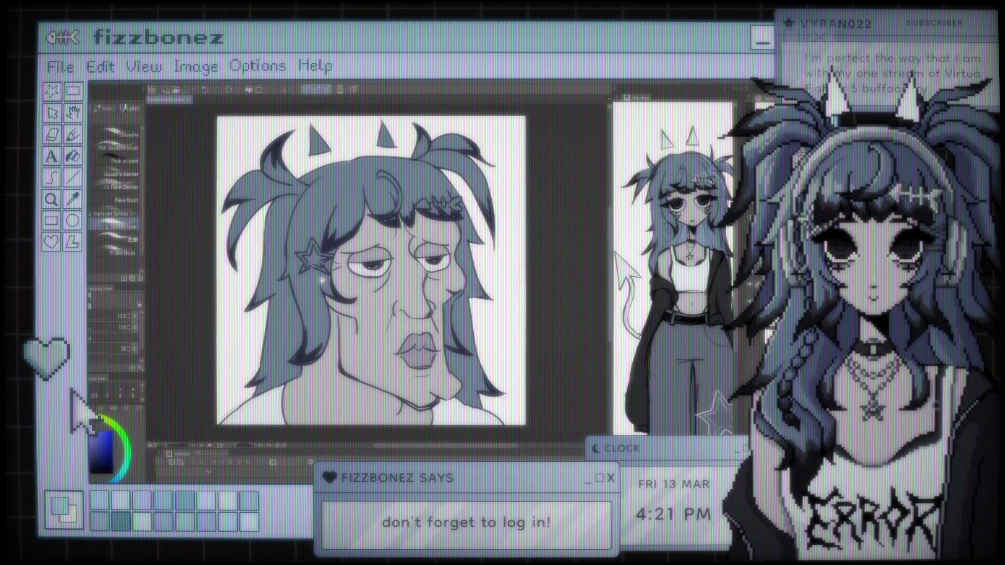
pyautogui.scroll(1, 371, 270)
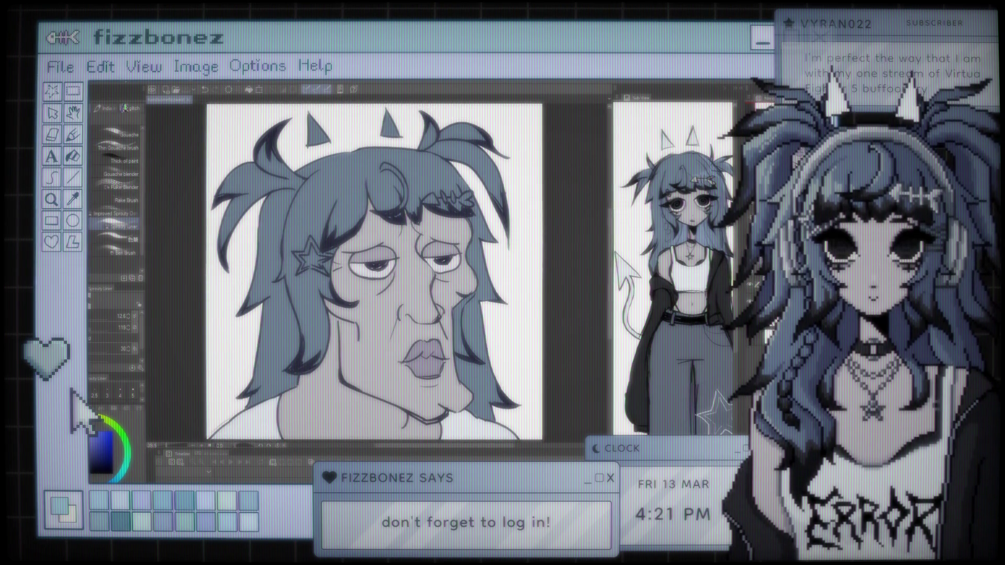
# Sample a colour from the reference figure in the Sub View and return to the G-Pen
pyautogui.press('i')
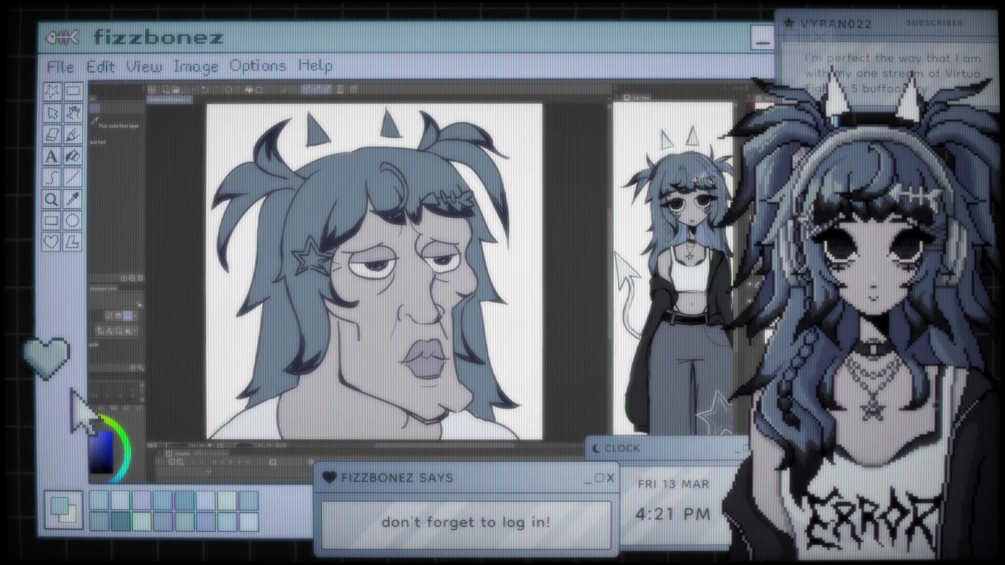
pyautogui.click(696, 180)
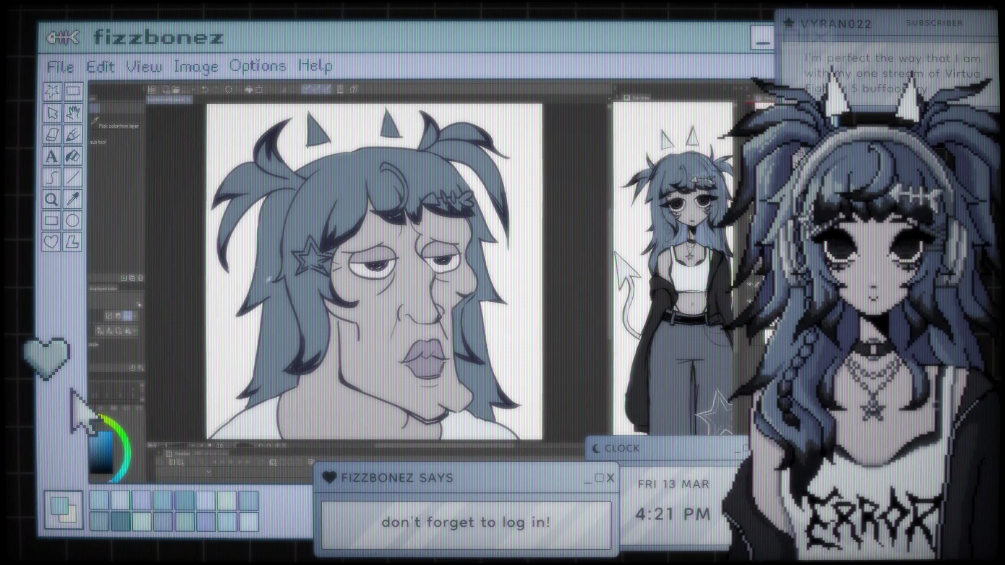
pyautogui.press('p')
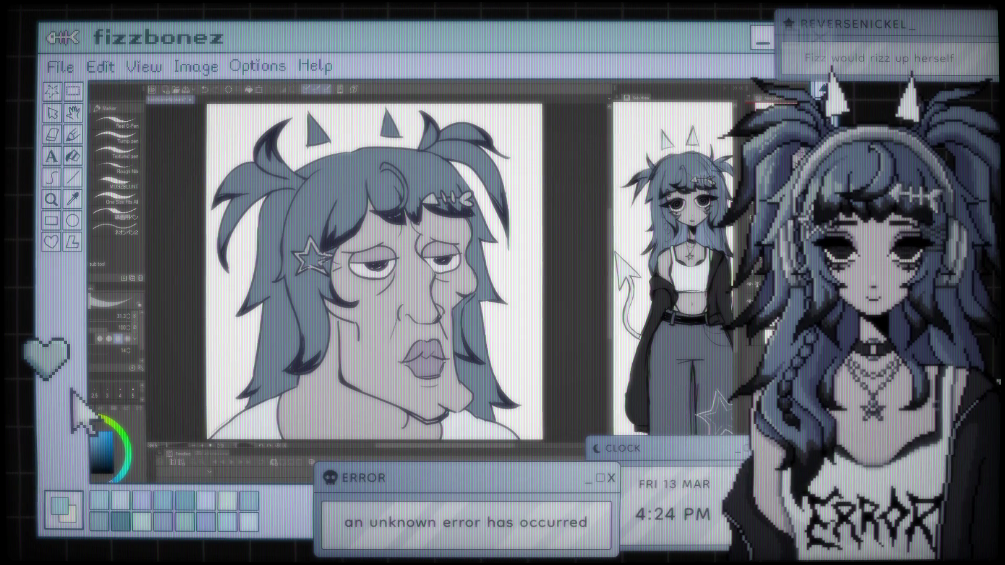
# Zoom and pan the canvas to reframe the face
pyautogui.scroll(1, 373, 272)
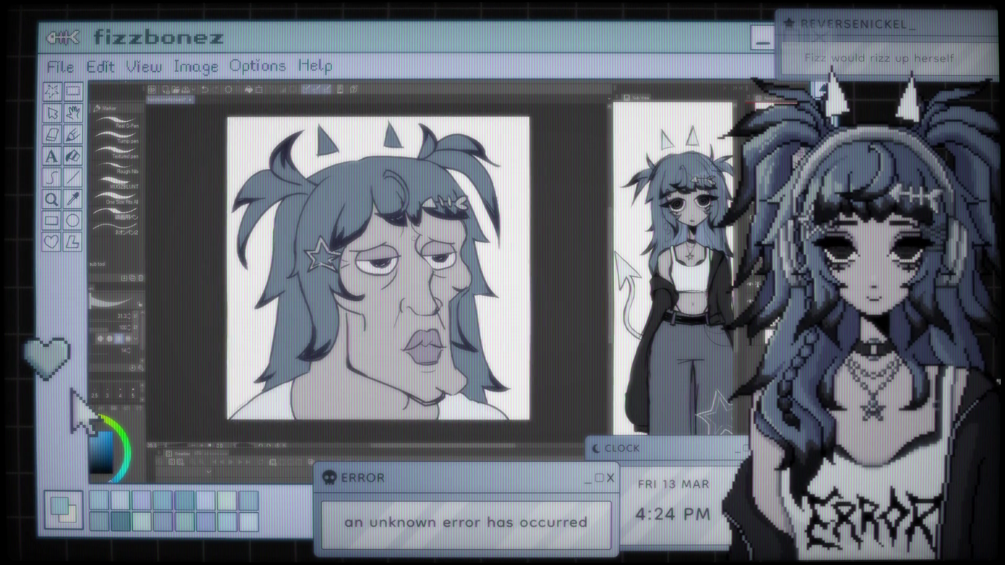
pyautogui.moveTo(373, 272); pyautogui.dragTo(402, 245)
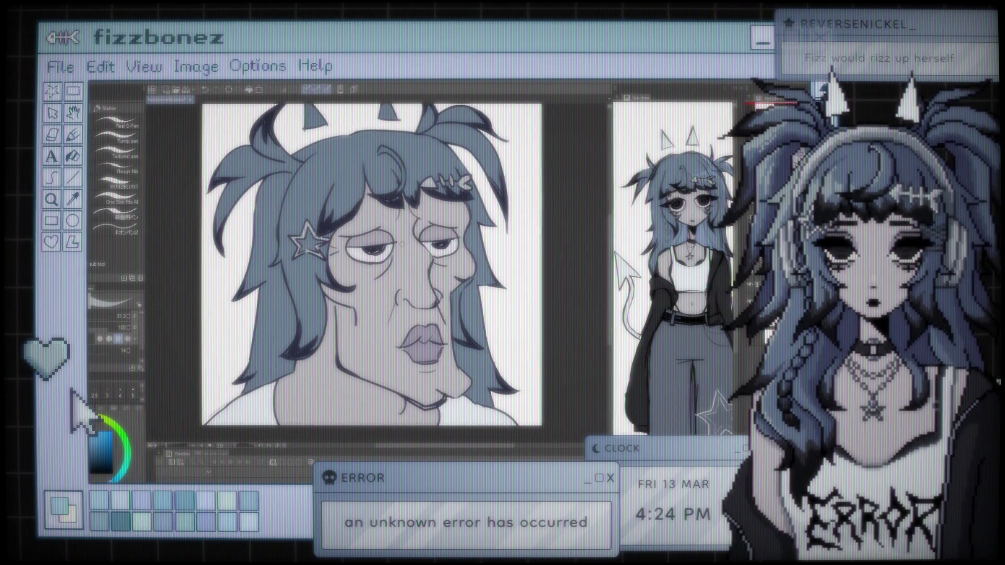
pyautogui.scroll(-1, 402, 245)
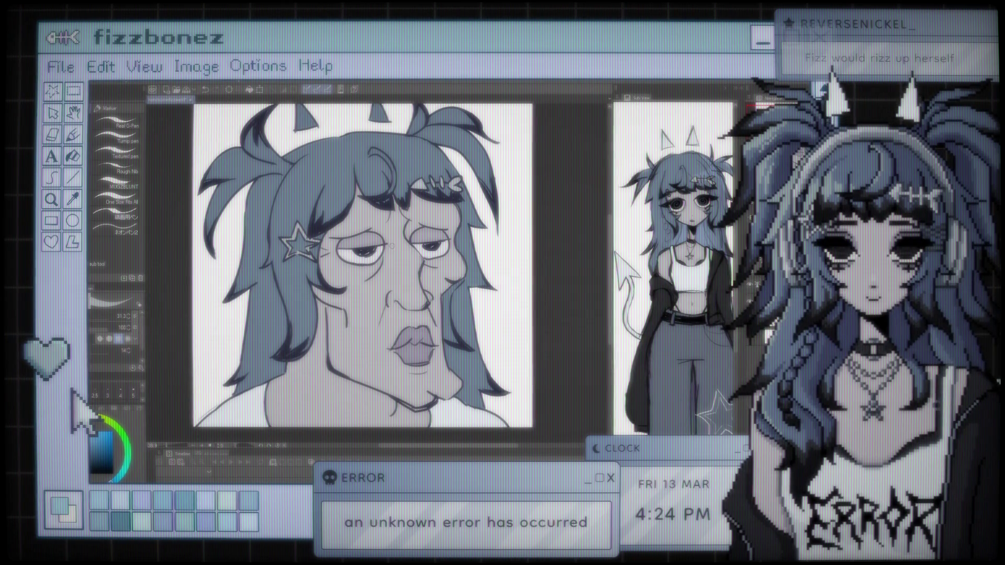
pyautogui.scroll(3, 391, 244)
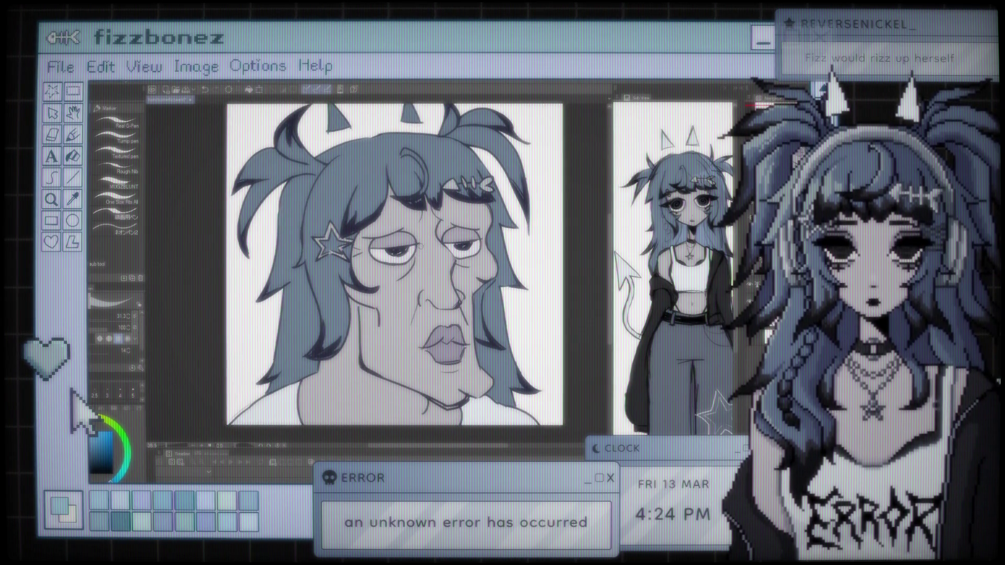
pyautogui.scroll(-1, 403, 246)
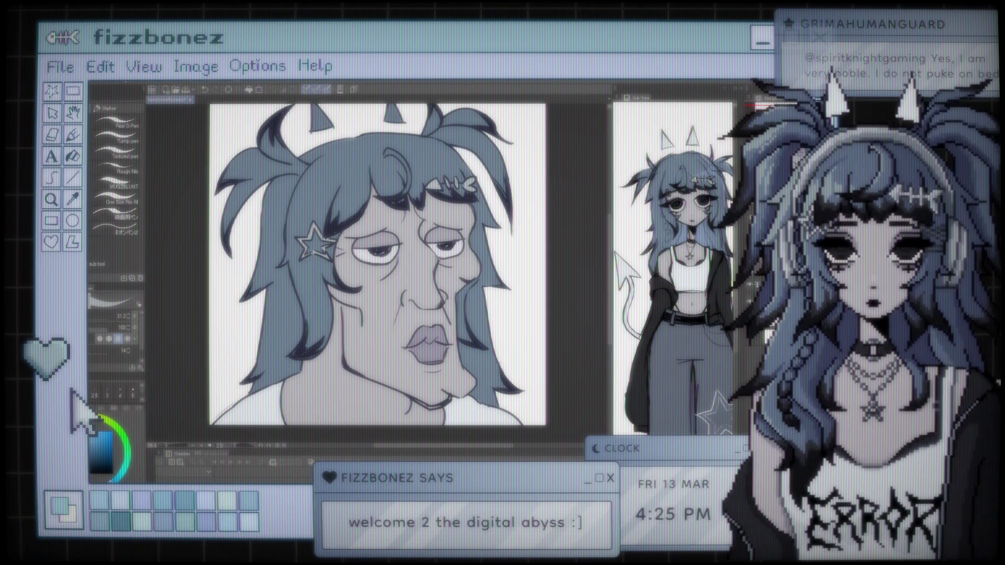
pyautogui.scroll(-3, 524, 243)
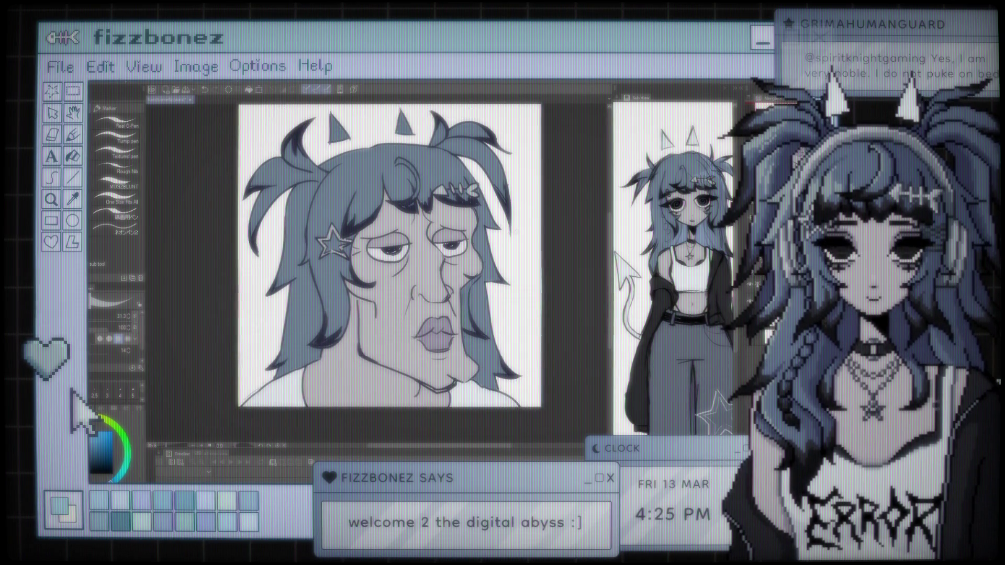
pyautogui.scroll(2, 523, 242)
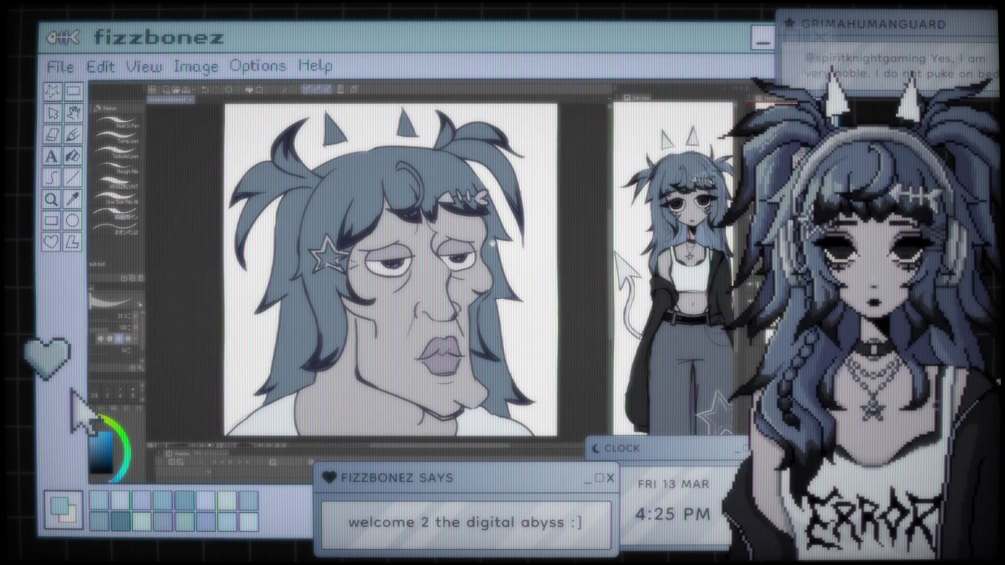
# Pick a colour, return to the pen and enlarge the brush size to about 240.8
pyautogui.press('i')
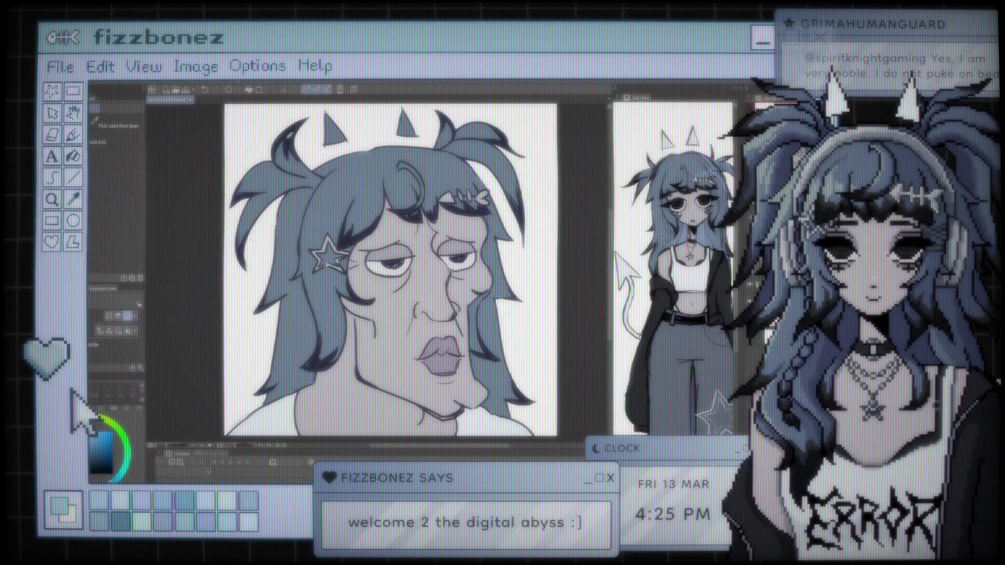
pyautogui.press('p')
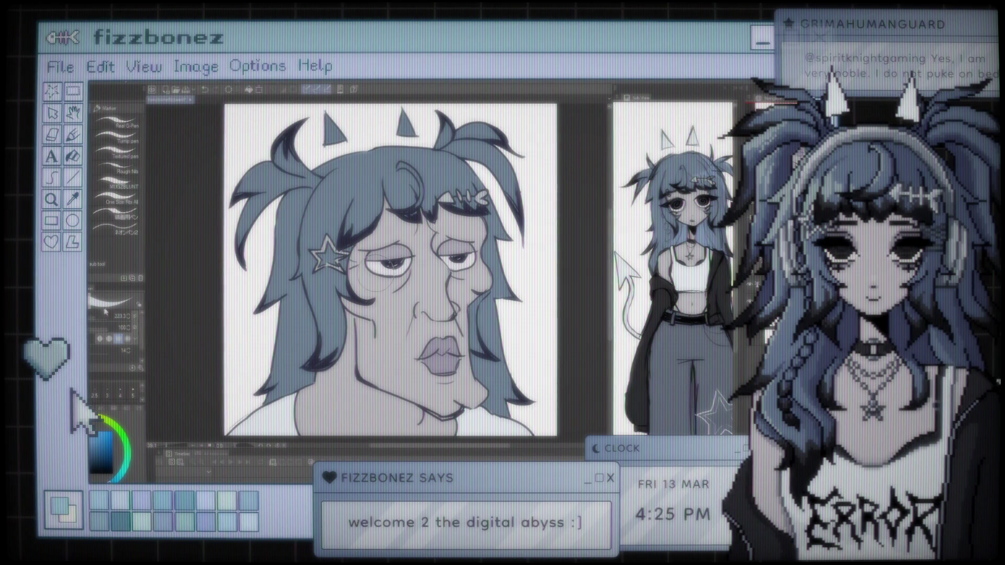
pyautogui.moveTo(93, 315); pyautogui.dragTo(105, 315)
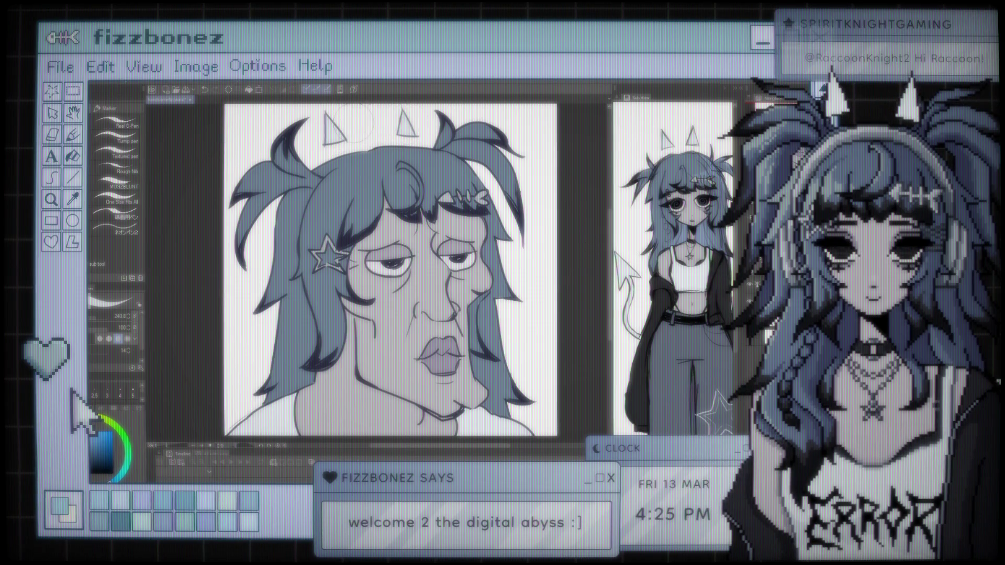
pyautogui.hotkey('ctrl', '-')
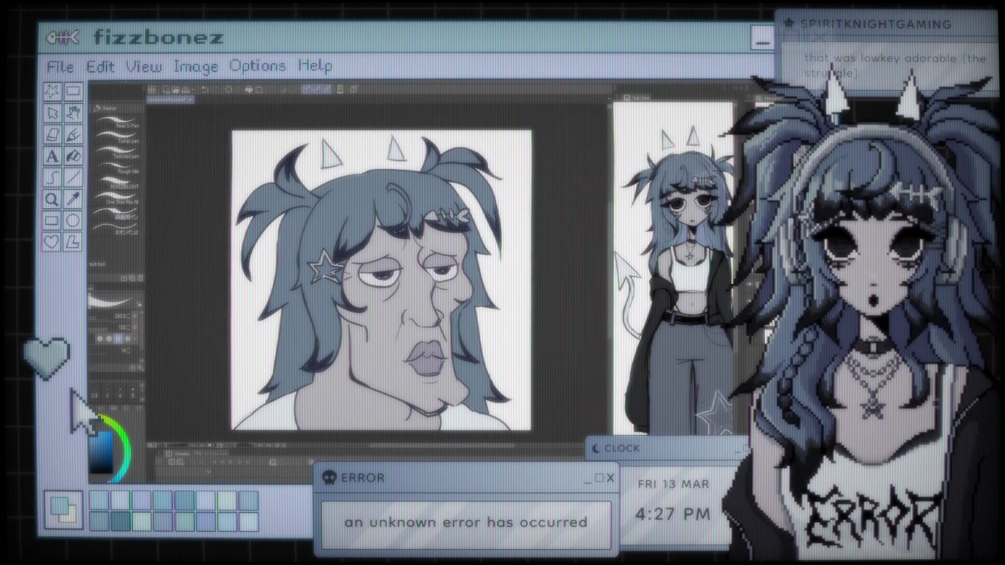
pyautogui.moveTo(539, 316); pyautogui.dragTo(584, 287)
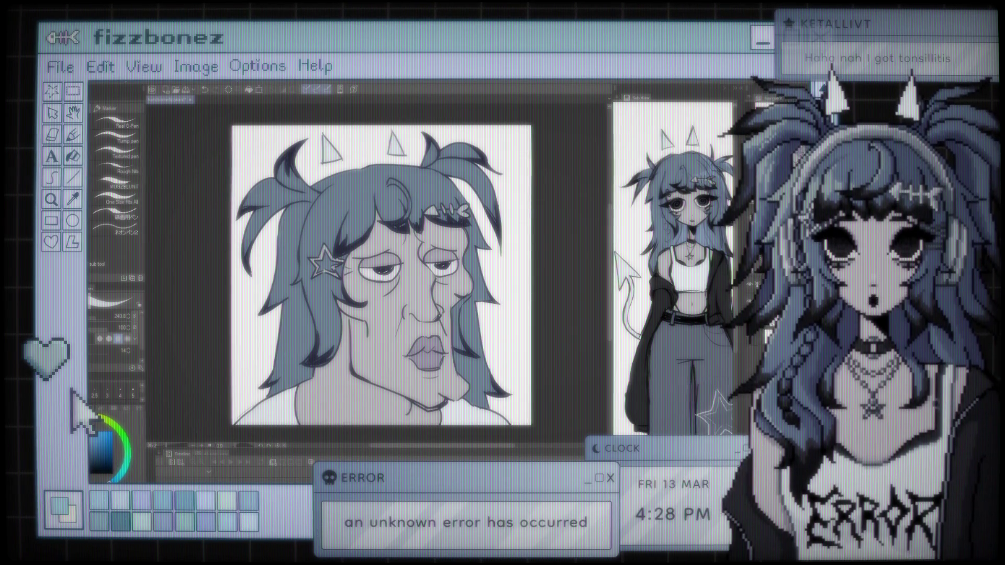
pyautogui.scroll(2, 247, 343)
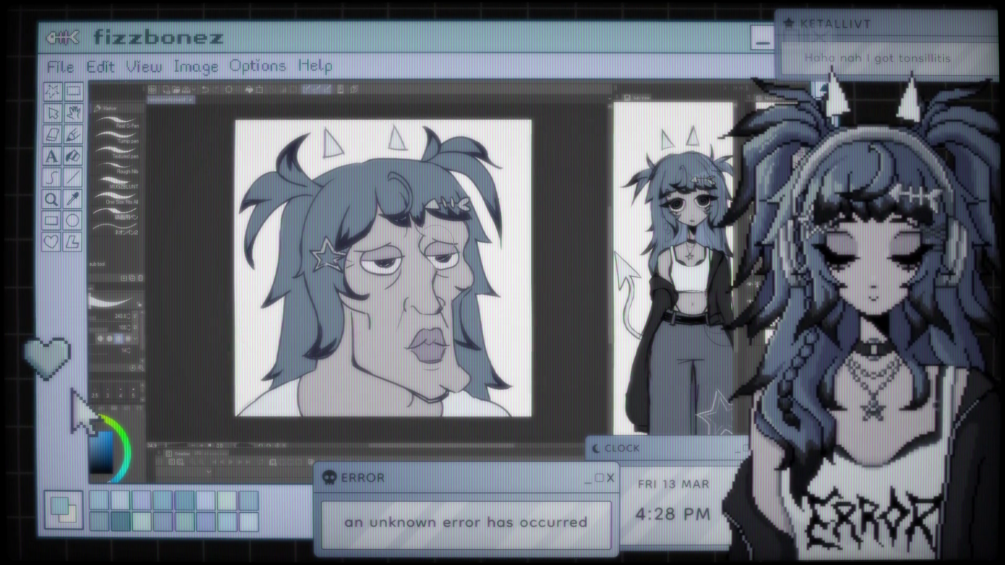
pyautogui.scroll(1, 431, 246)
pyautogui.scroll(-1, 433, 231)
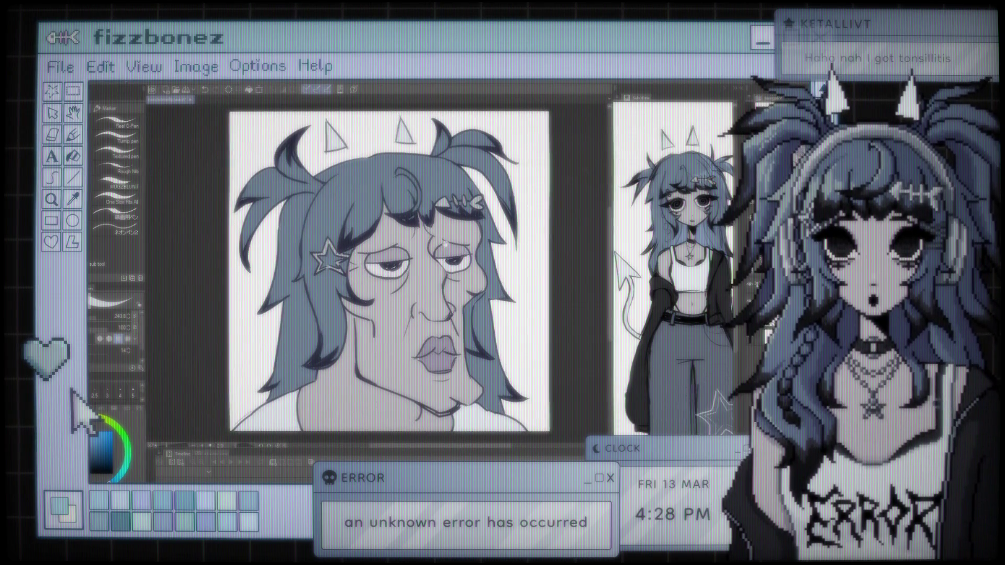
pyautogui.scroll(-1, 445, 239)
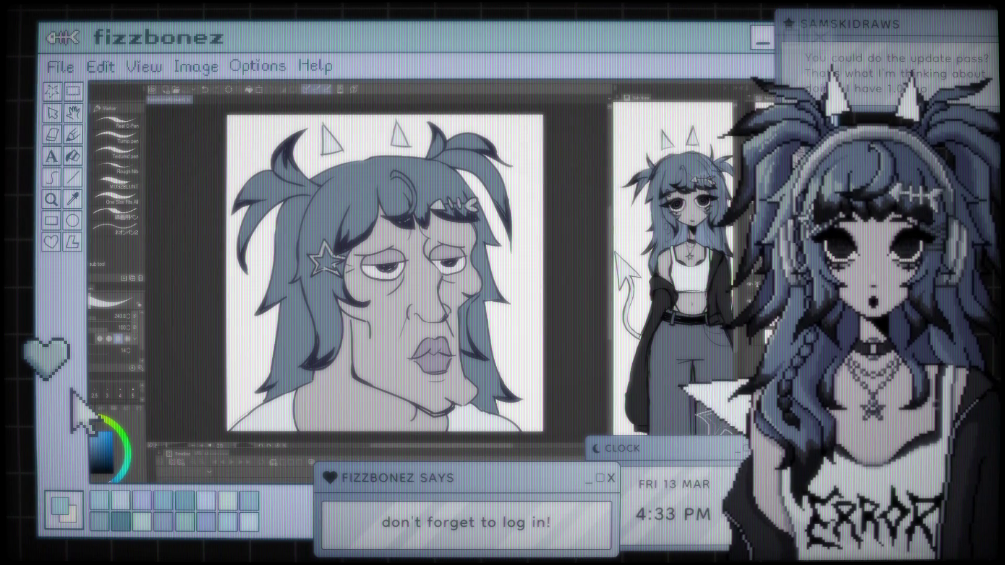
pyautogui.scroll(-1, 385, 272)
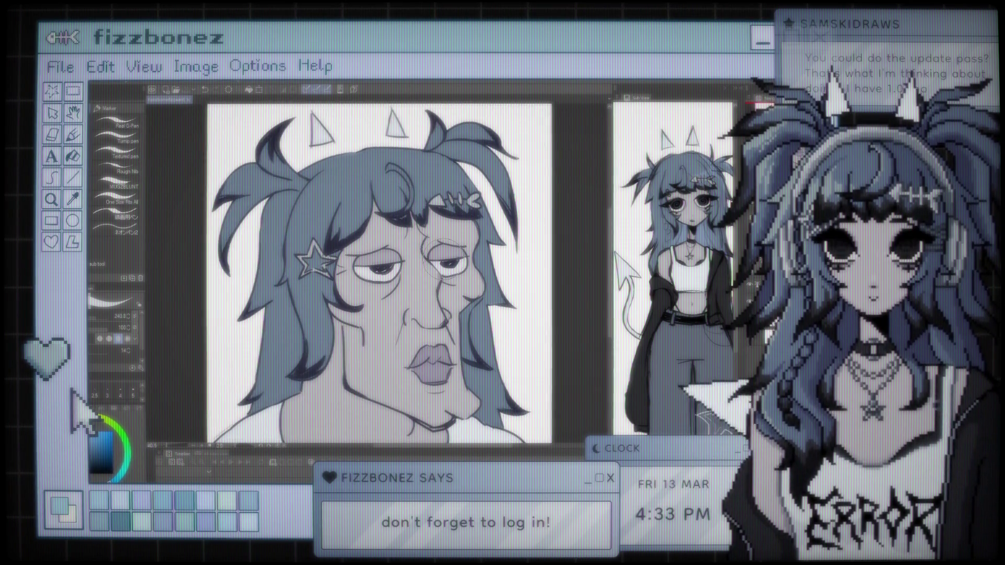
pyautogui.hotkey('ctrl', 'z')
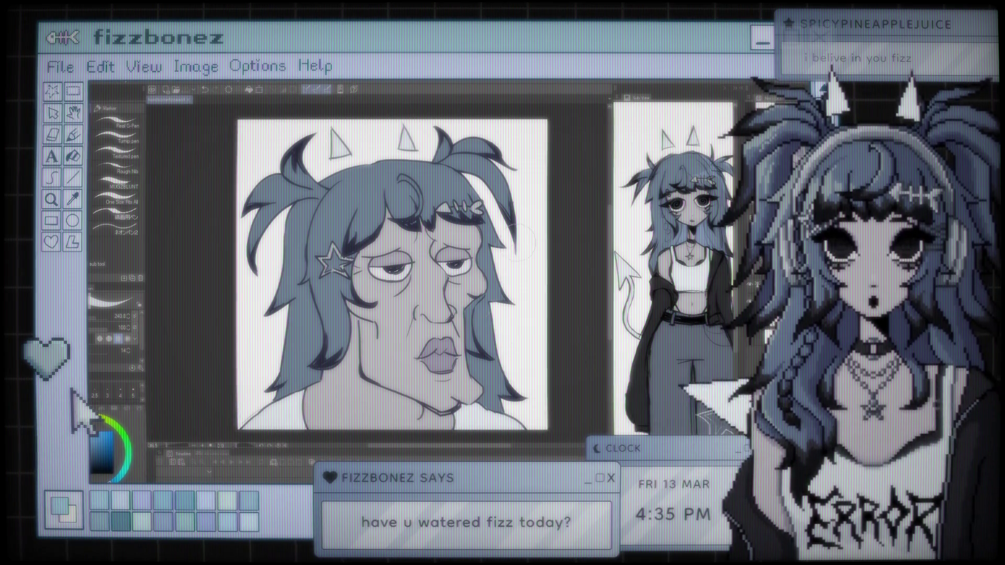
pyautogui.scroll(1, 515, 240)
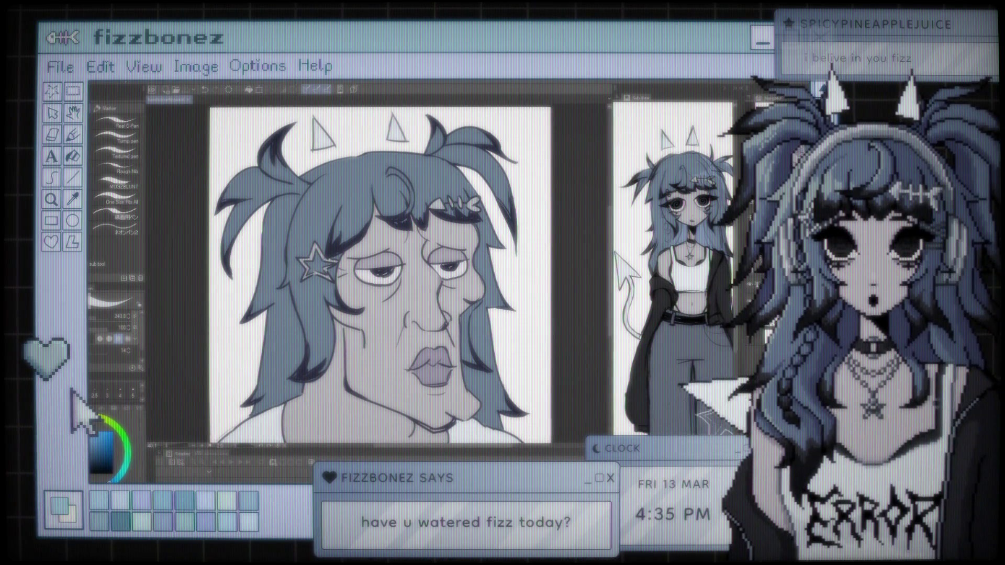
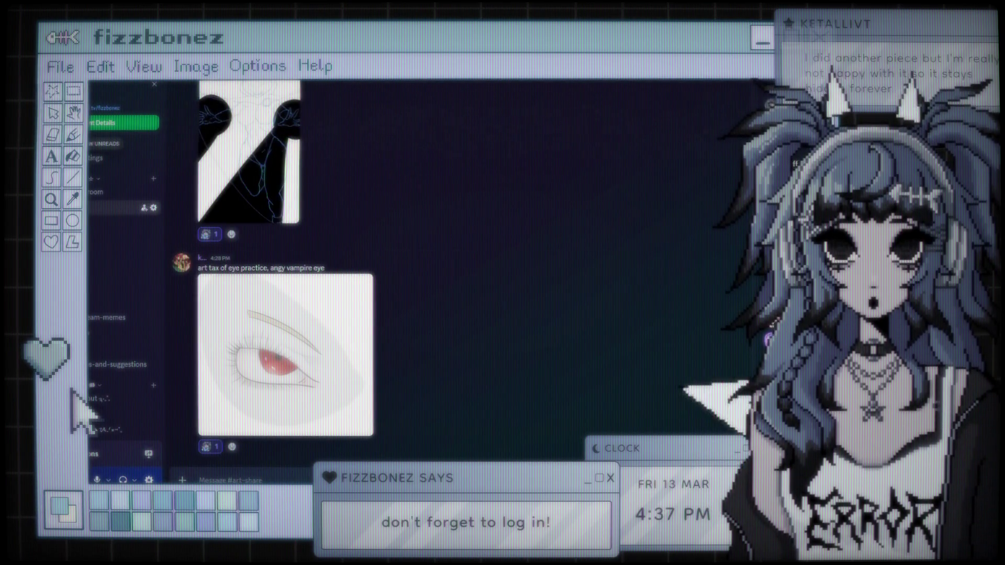
# Enlarge the angry vampire eye practice image in #art-share to full size
pyautogui.moveTo(230, 489)
pyautogui.scroll(2, 439, 395)
pyautogui.scroll(-2, 437, 390)
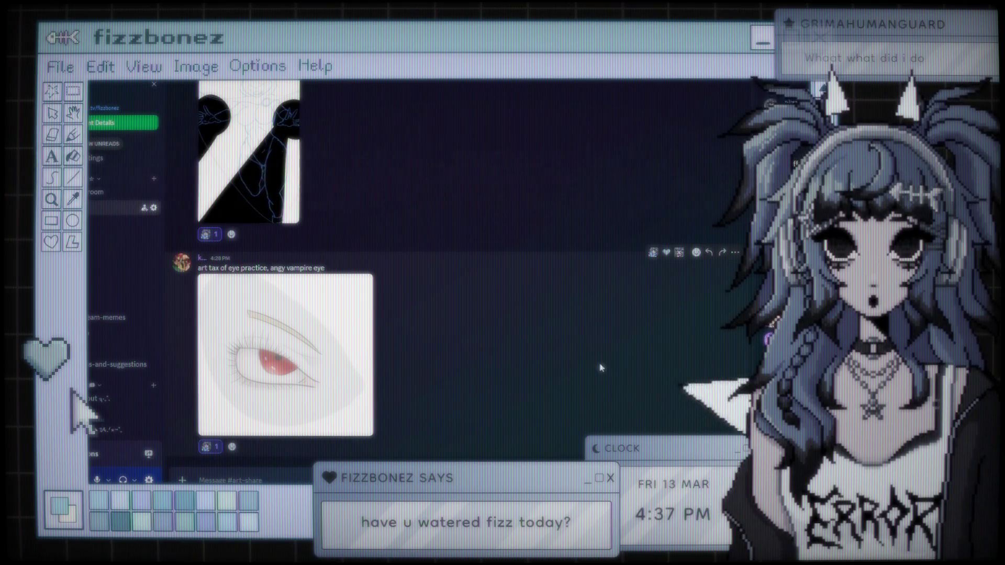
pyautogui.click(366, 385)
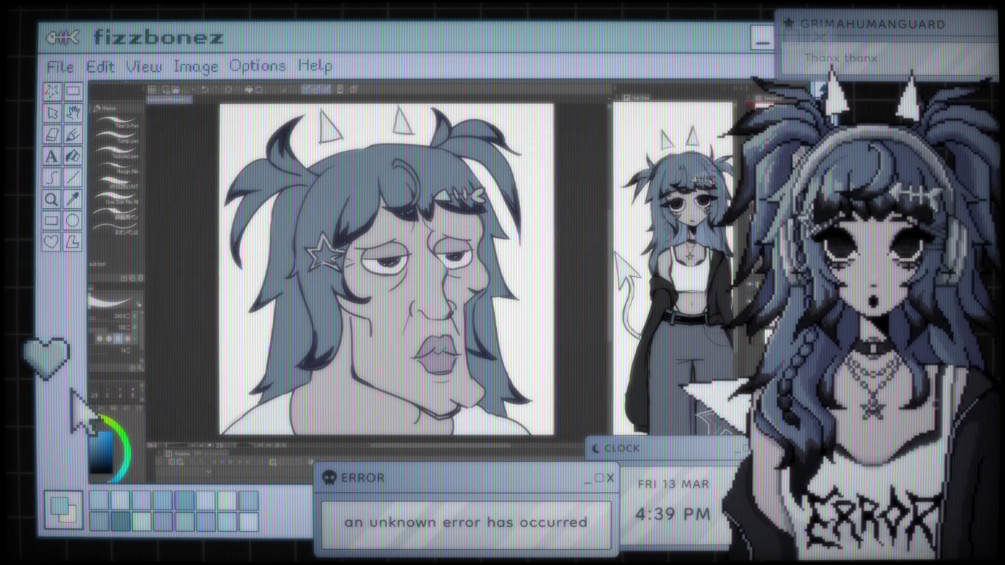
# Zoom around the portrait and switch to the Gouache/Thick oil paint brush sub-tools
pyautogui.scroll(1, 439, 268)
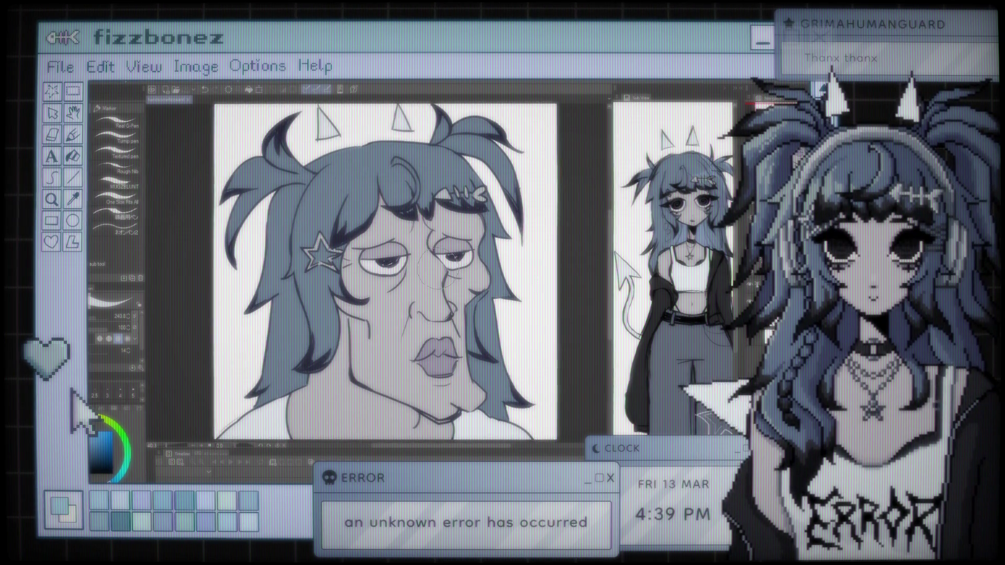
pyautogui.scroll(-2, 430, 271)
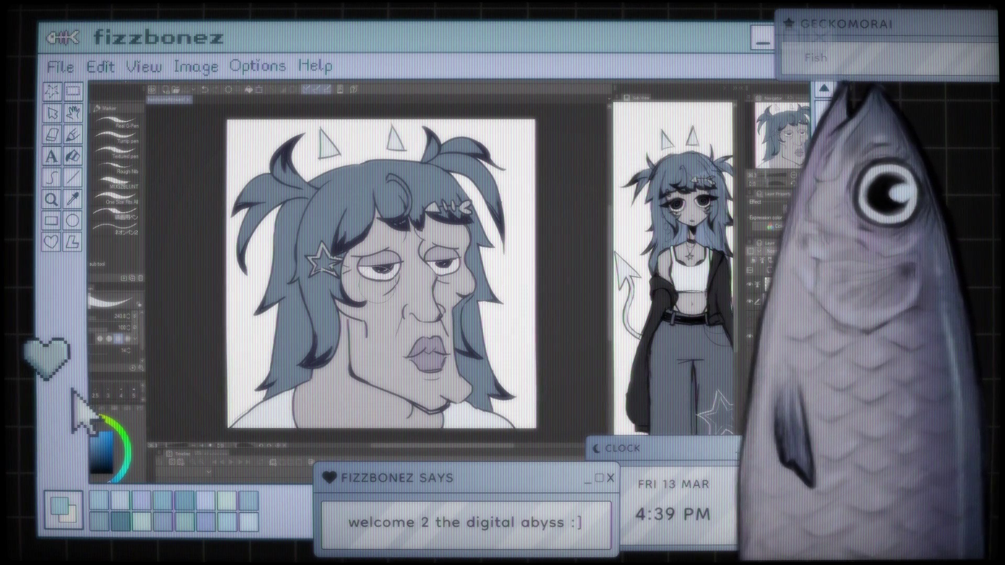
pyautogui.scroll(1, 380, 275)
pyautogui.scroll(-1, 405, 217)
pyautogui.scroll(1, 403, 210)
pyautogui.scroll(-1, 400, 201)
pyautogui.scroll(1, 401, 200)
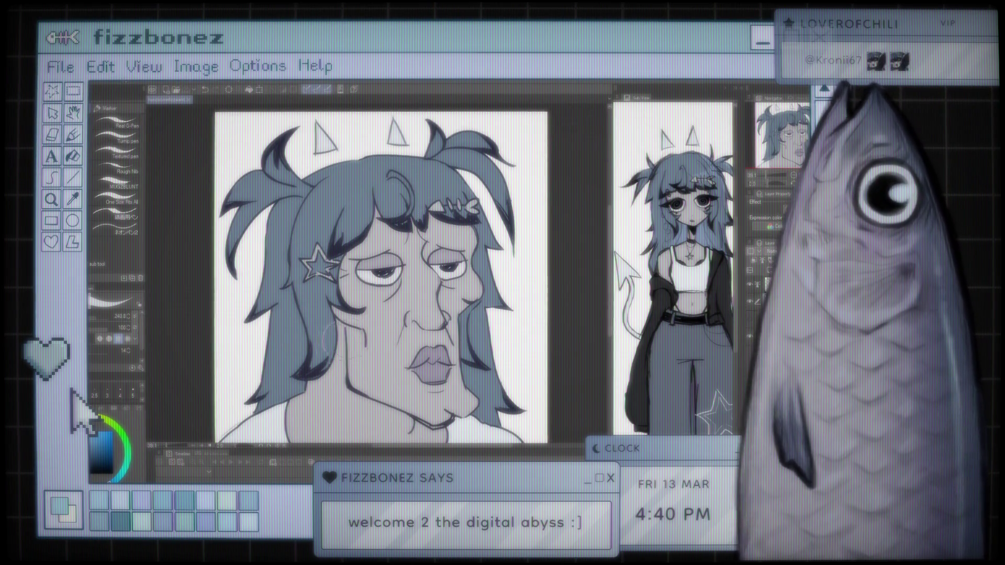
pyautogui.press('b')
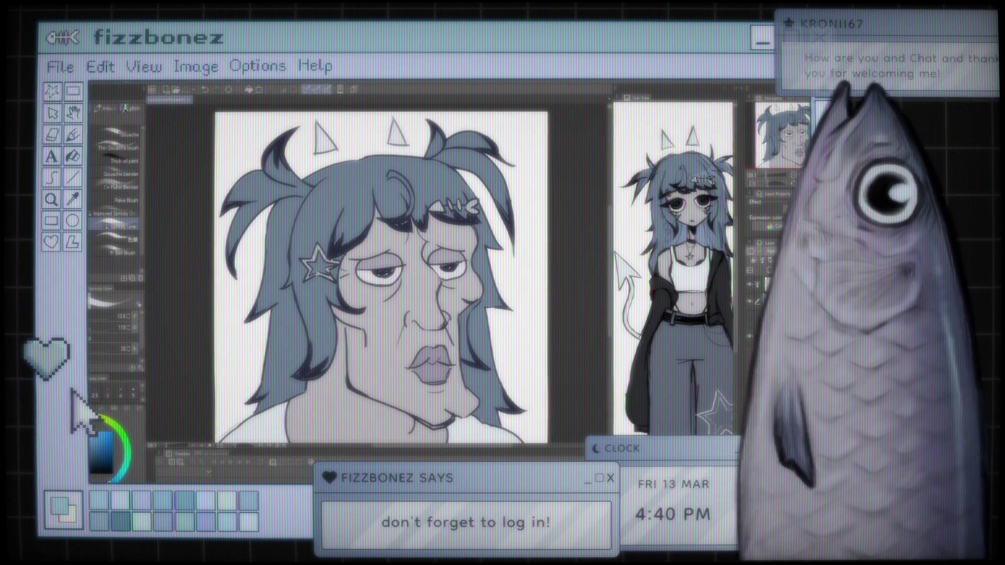
# Sample a colour with the Eyedropper and paint a small curl beside the star clip
pyautogui.press('p')
pyautogui.press('b')
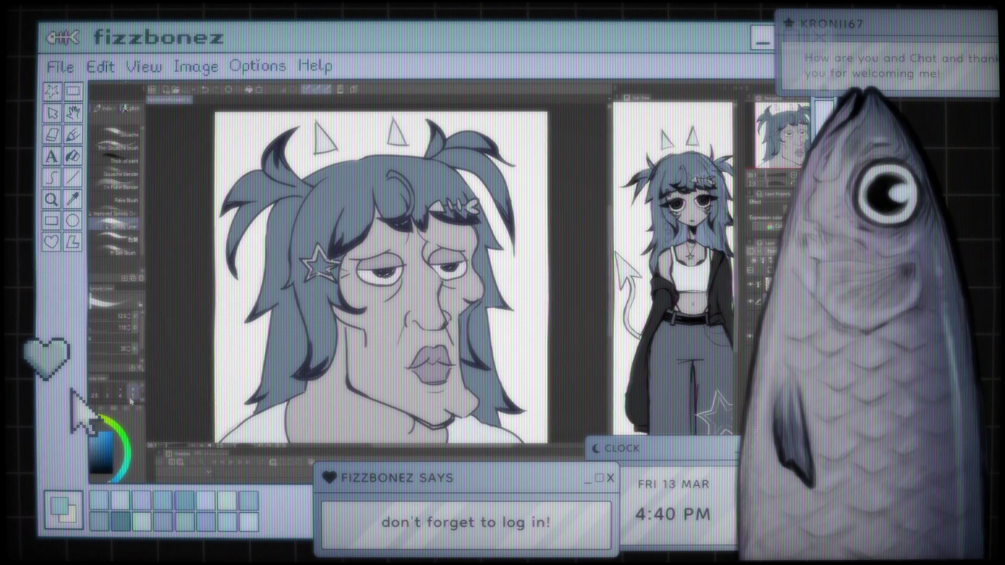
pyautogui.press('i')
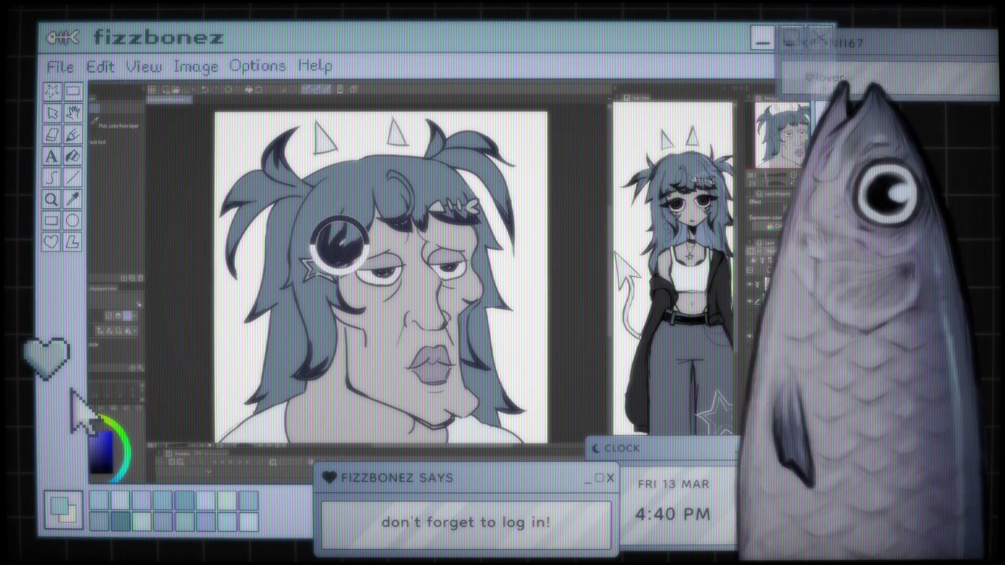
pyautogui.press('b')
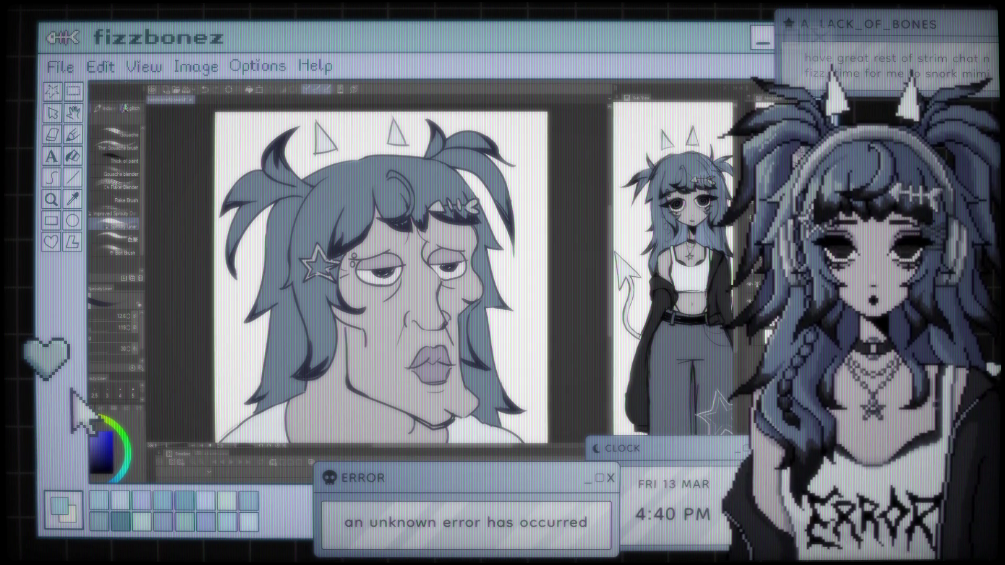
pyautogui.scroll(-2, 374, 277)
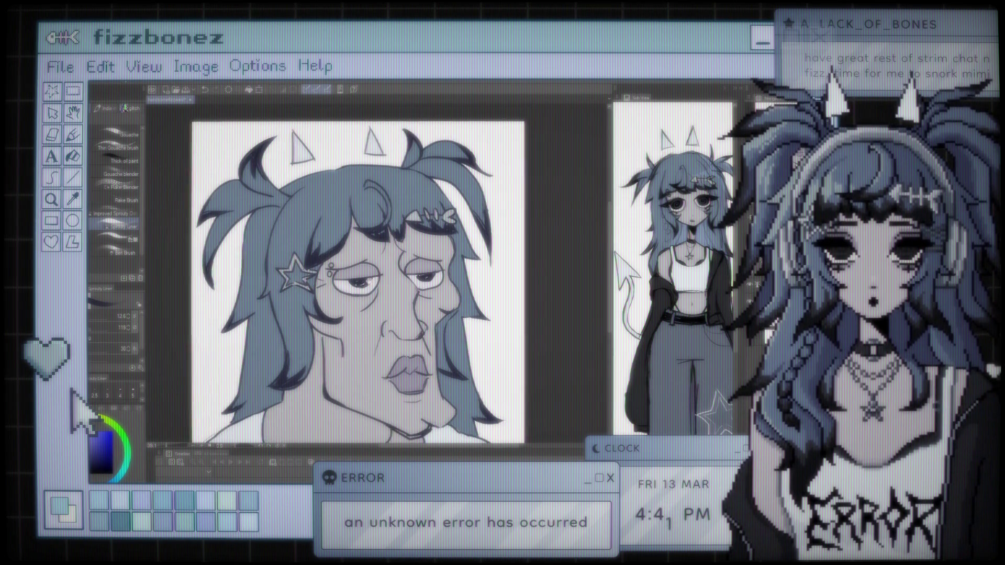
# Paint over the eyelids, under-eye lines and nose lines to refine the face linework
pyautogui.scroll(1, 375, 269)
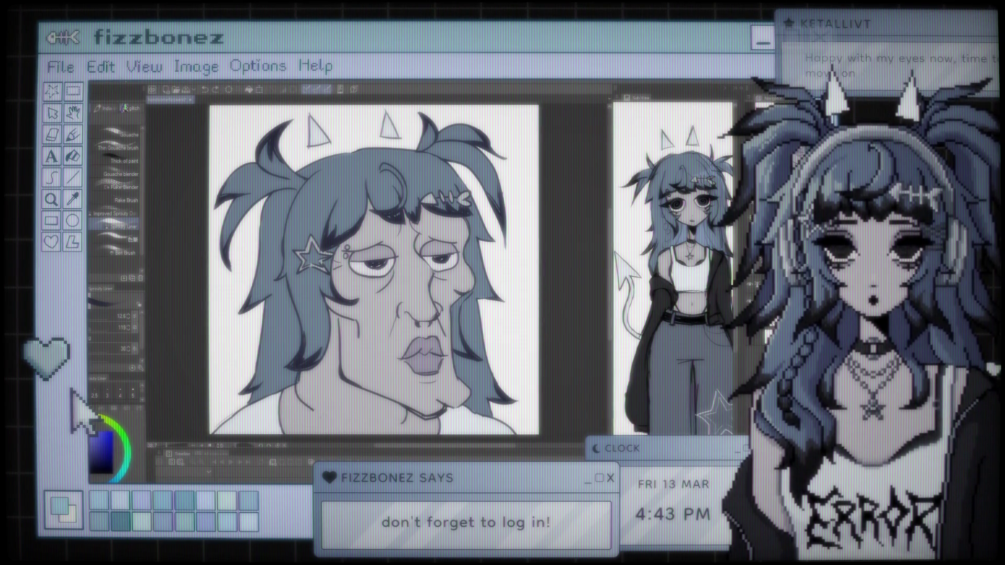
# Zoom out over the canvas and select the Eyedropper's Pick color from layer sub-tool
pyautogui.hscroll(-5, 374, 269)
pyautogui.hscroll(5, 477, 302)
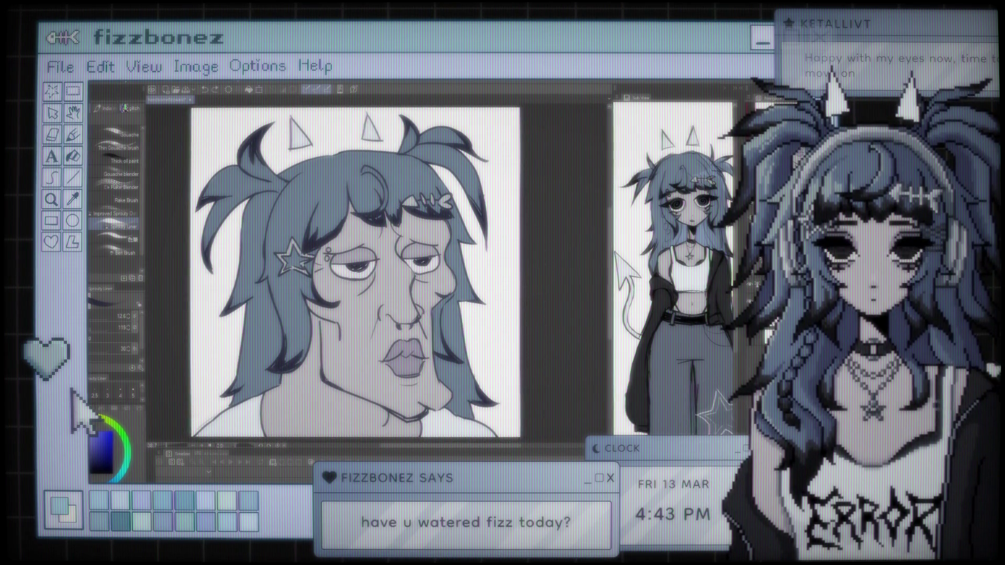
pyautogui.scroll(-3, 533, 273)
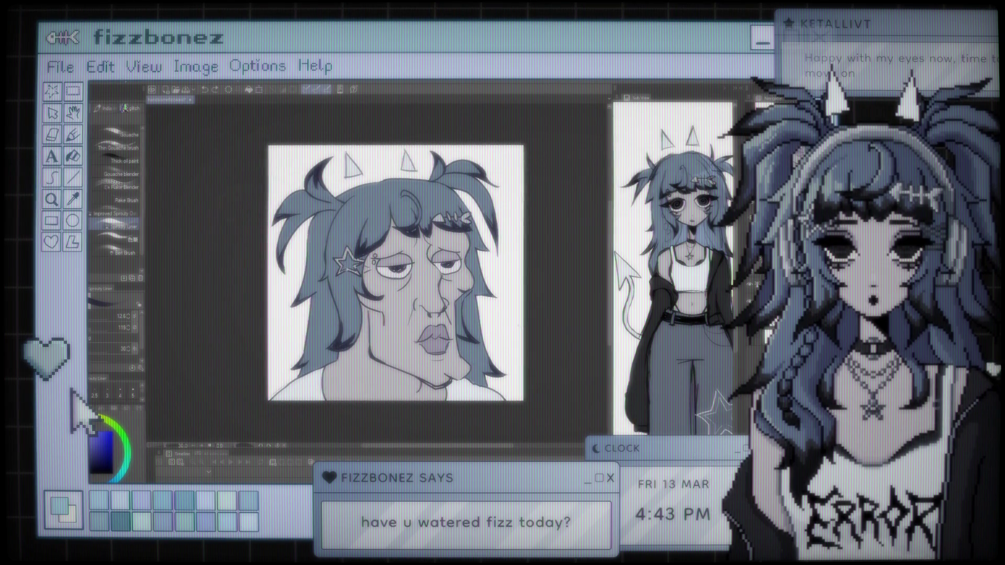
pyautogui.scroll(1, 549, 303)
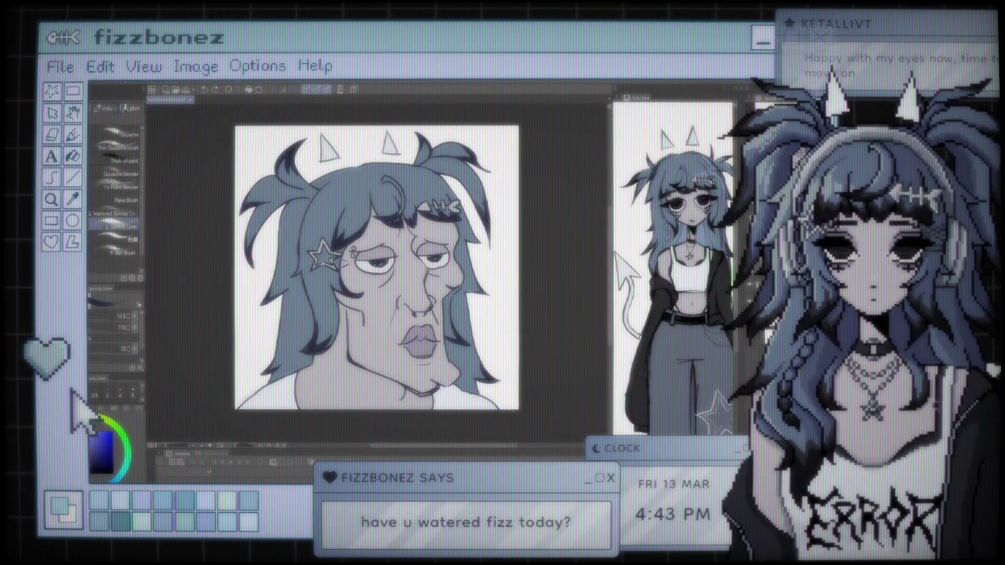
pyautogui.press('i')
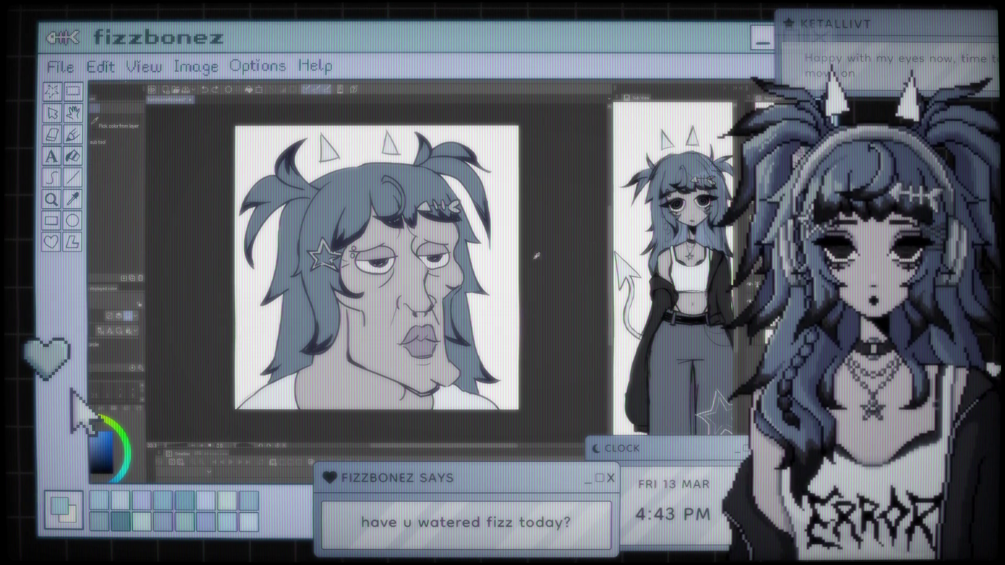